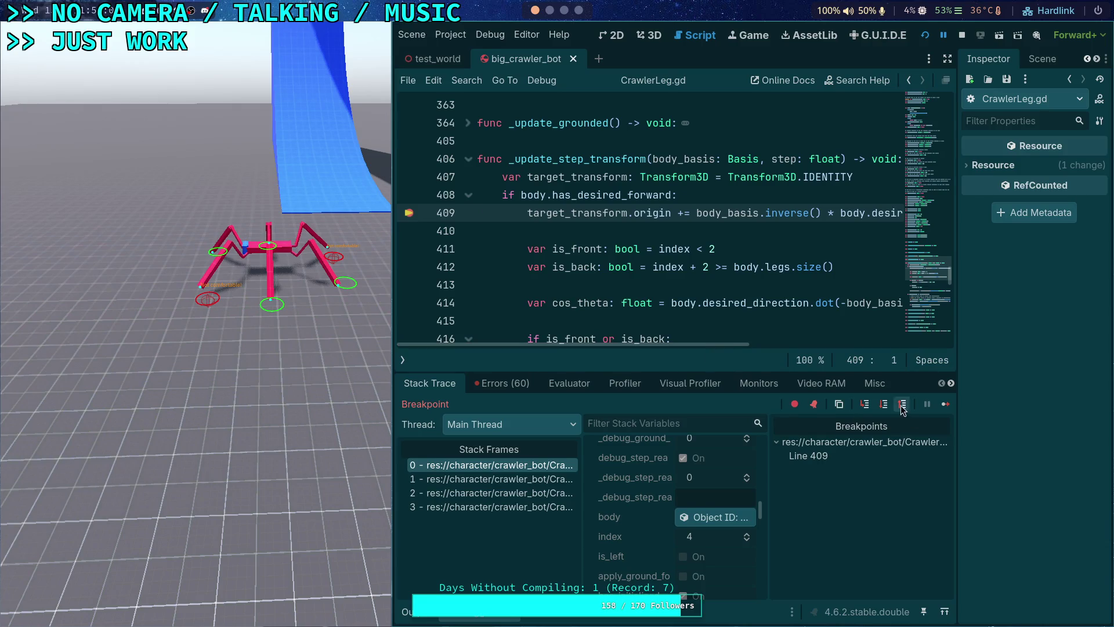
- Step past the line 409 breakpoint and read the target_transform and move_offset values
click(883, 404)
scroll(700, 496, down, 3)
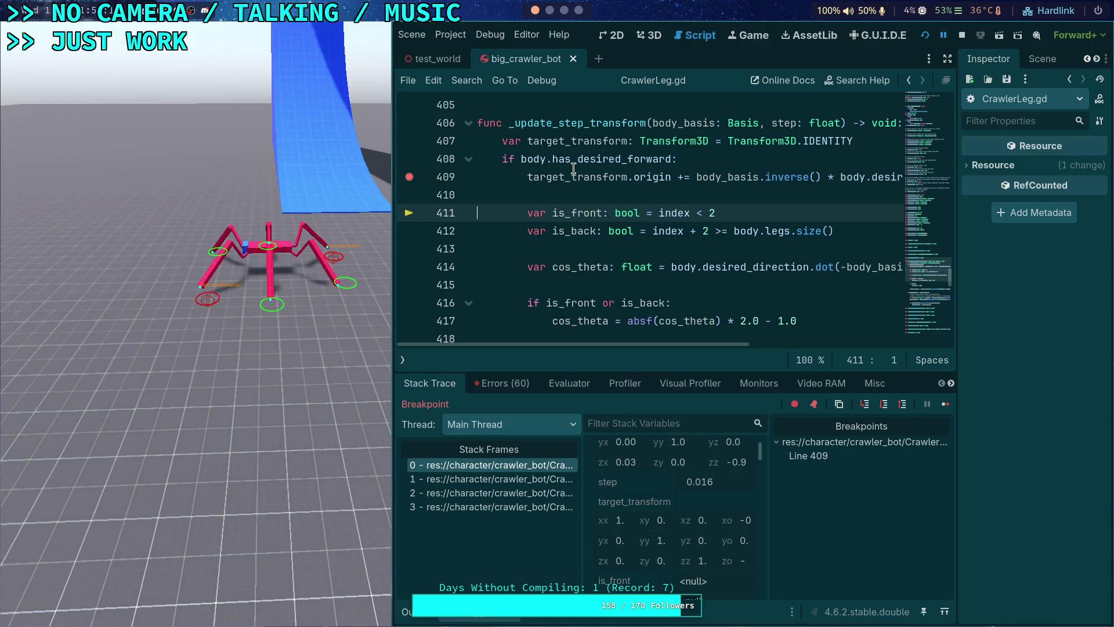
mouse_move(575, 175)
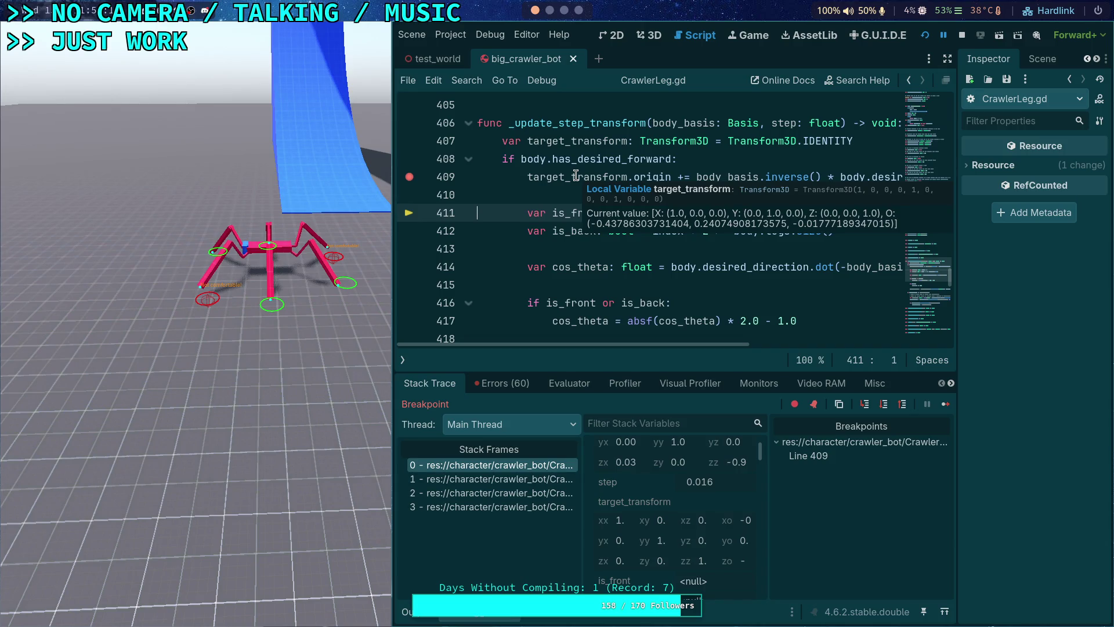
drag(705, 345, 801, 367)
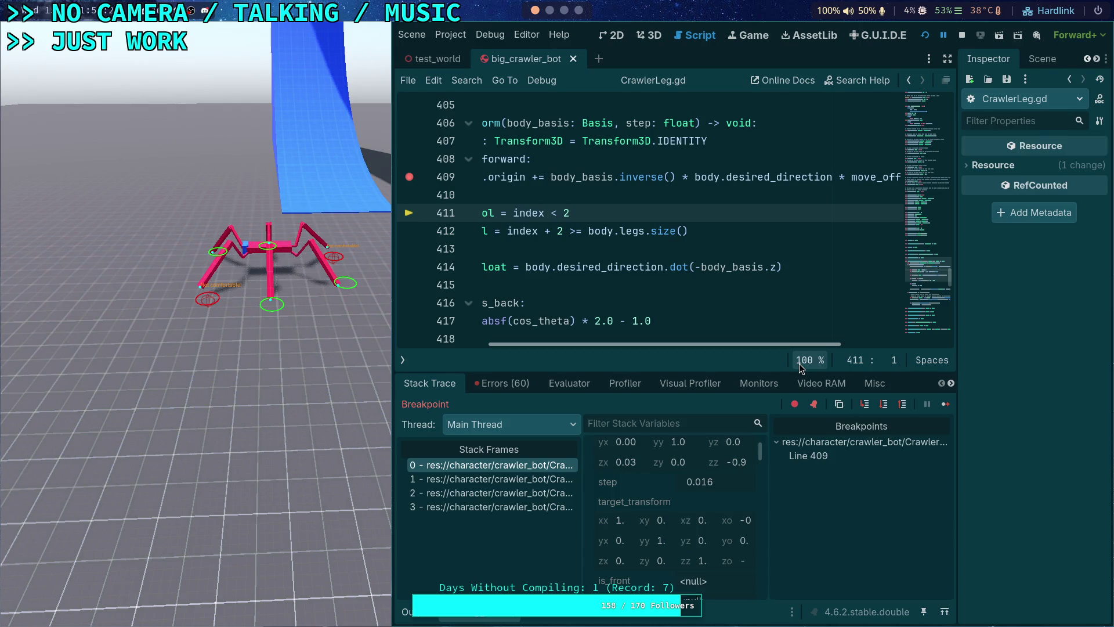
mouse_move(800, 367)
mouse_down()
mouse_move(722, 370)
mouse_move(836, 371)
mouse_move(784, 376)
mouse_up()
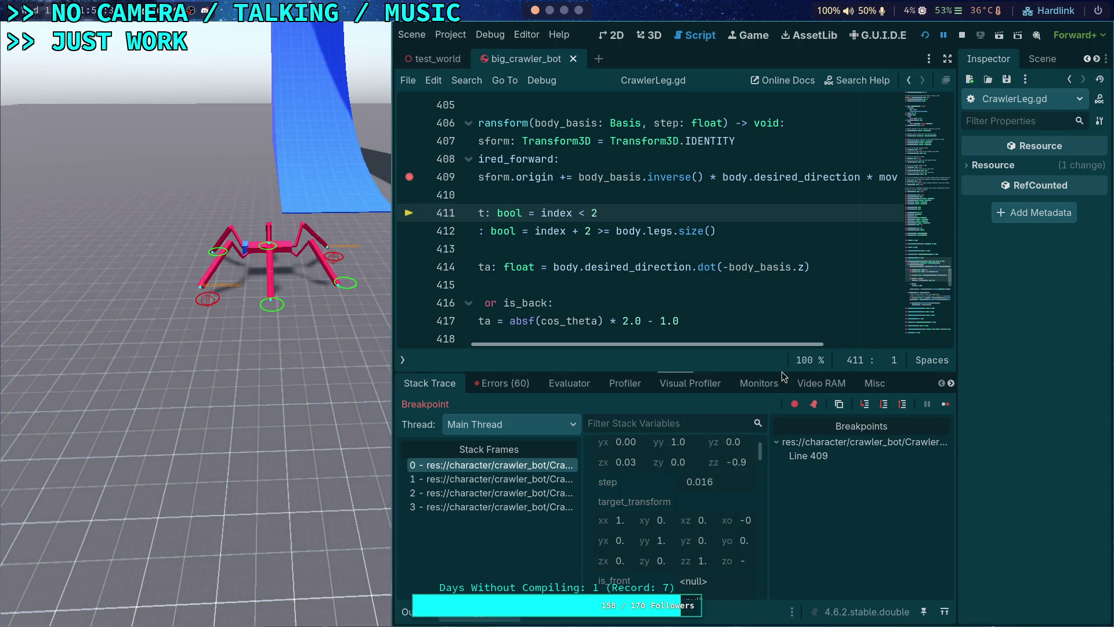
mouse_move(783, 376)
mouse_down()
mouse_move(850, 376)
mouse_move(720, 376)
mouse_move(809, 372)
mouse_up()
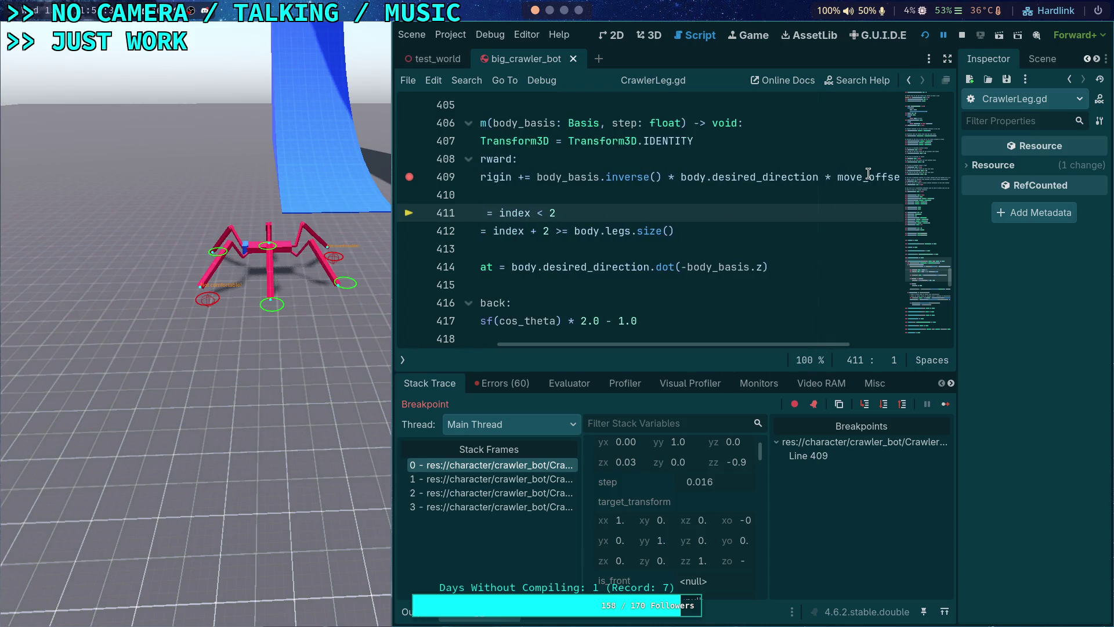
mouse_move(868, 175)
drag(727, 354, 667, 354)
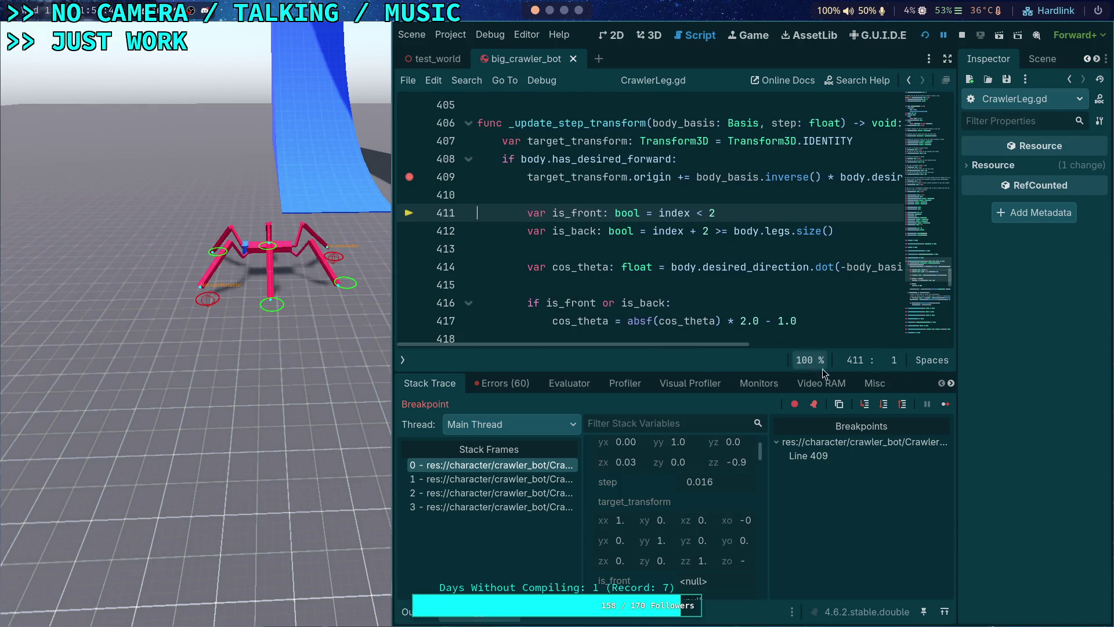
click(884, 406)
- Step over to line 416 and check Locals, where cos_theta reads 0.036
click(885, 404)
scroll(713, 517, down, 4)
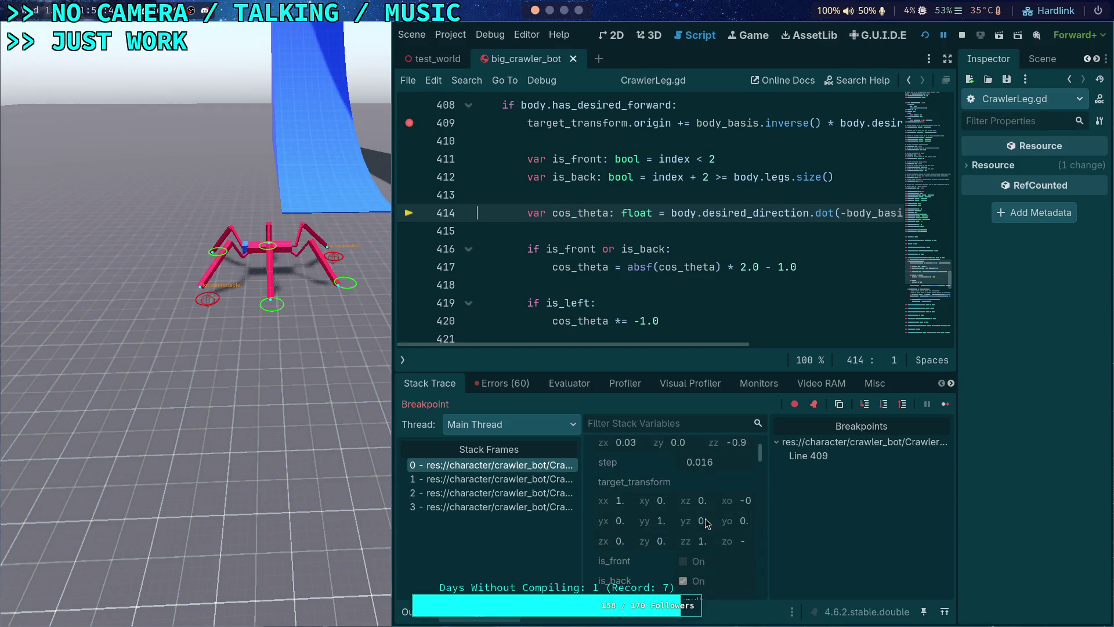
click(884, 404)
scroll(720, 493, up, 2)
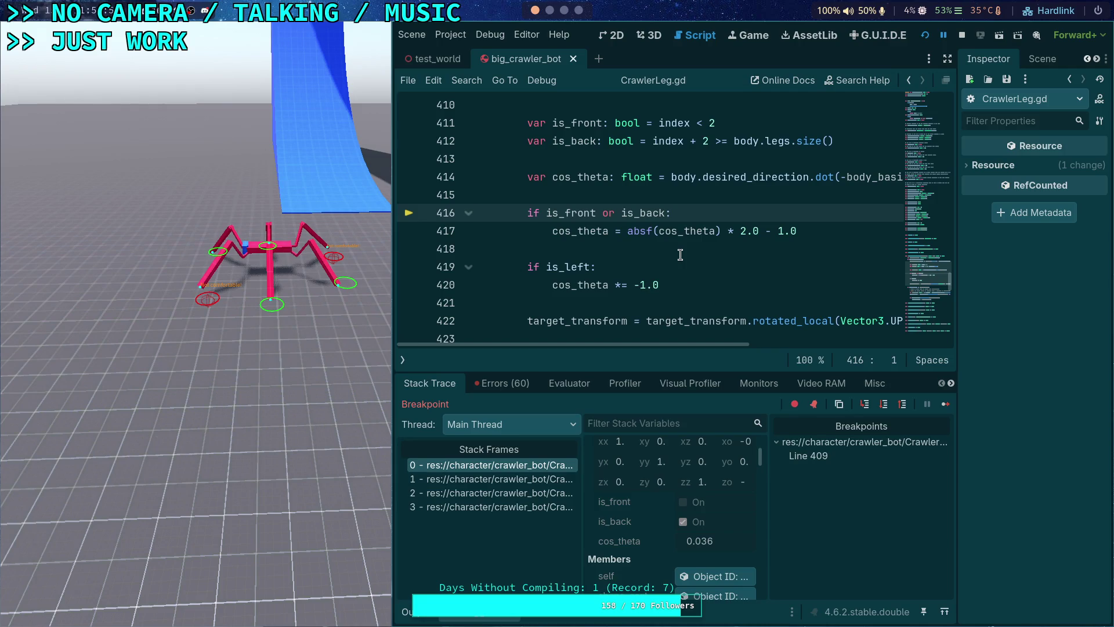
mouse_move(700, 344)
mouse_down()
mouse_move(771, 346)
mouse_move(719, 342)
mouse_up()
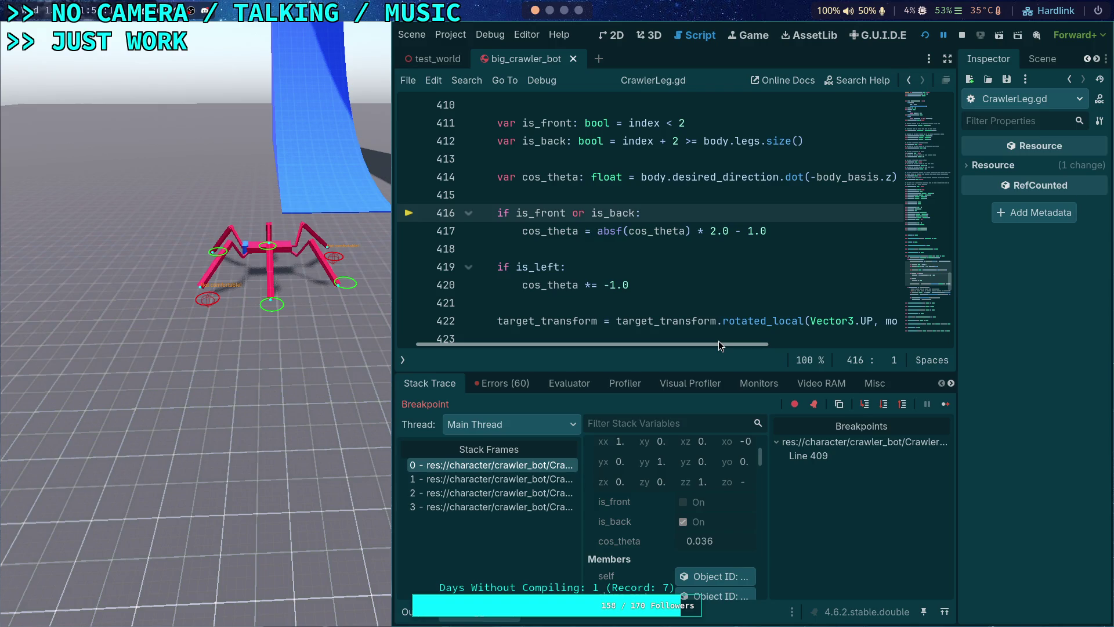
scroll(718, 340, down, 1)
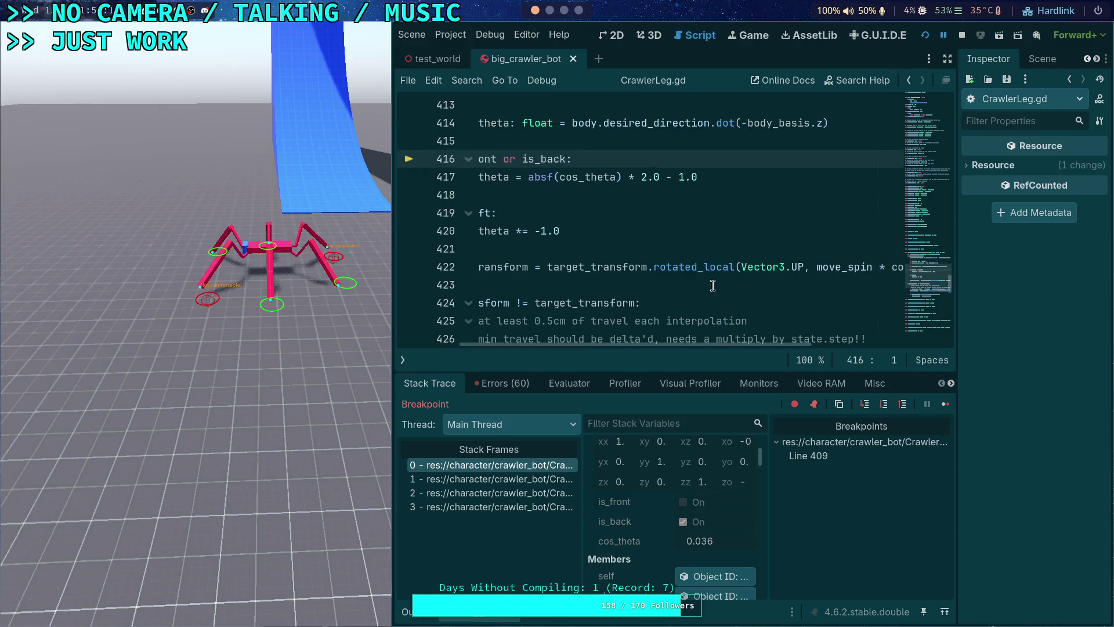
drag(698, 347, 643, 343)
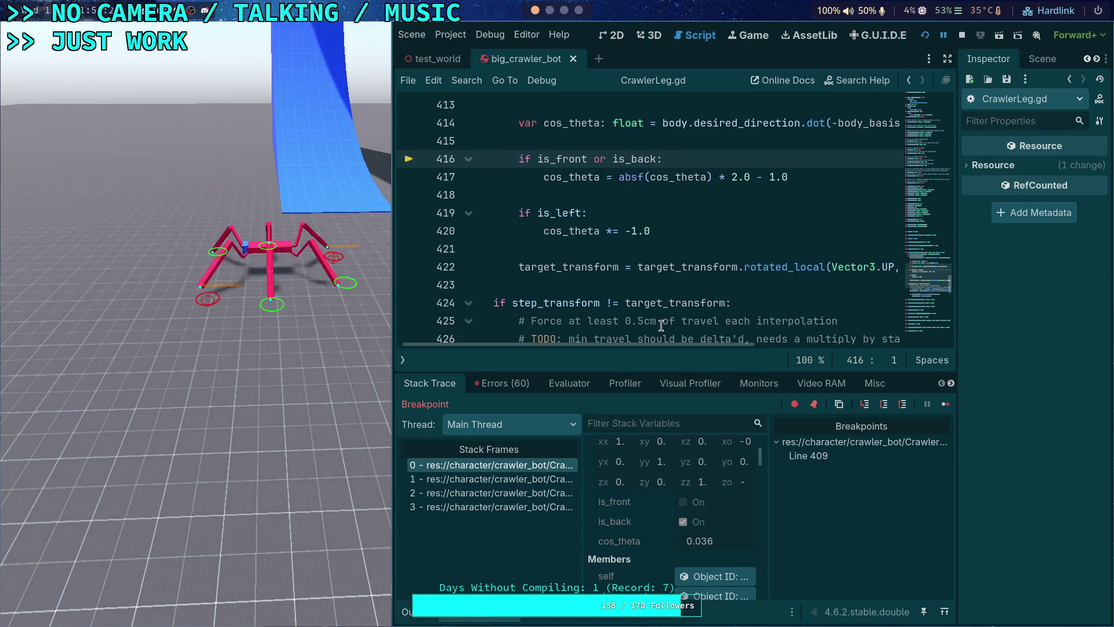
scroll(717, 320, down, 3)
scroll(717, 320, up, 4)
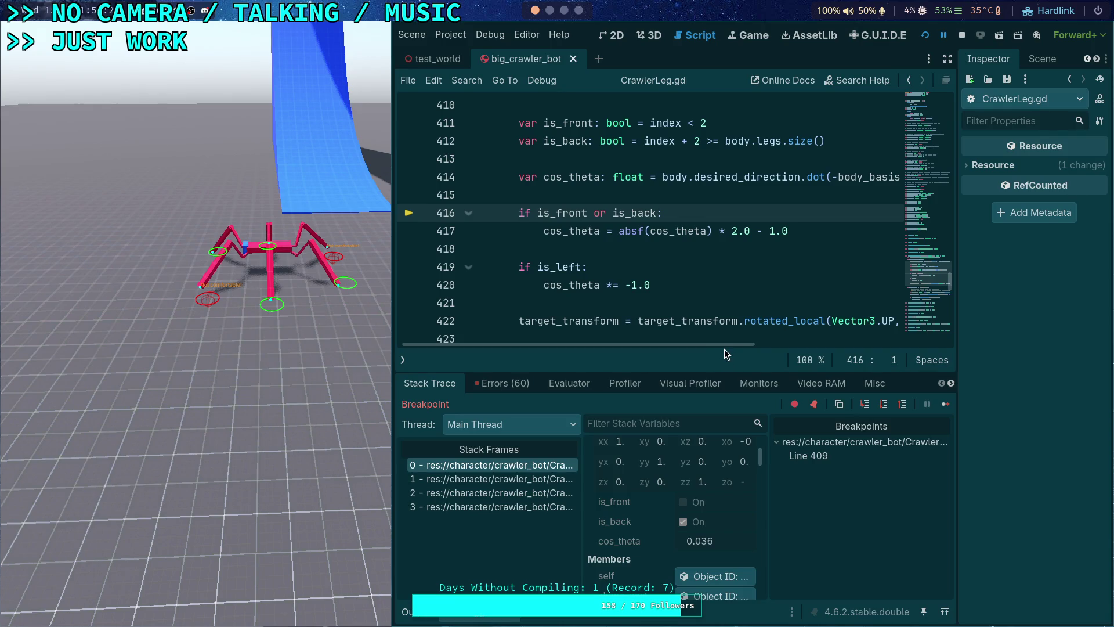
drag(729, 345, 731, 345)
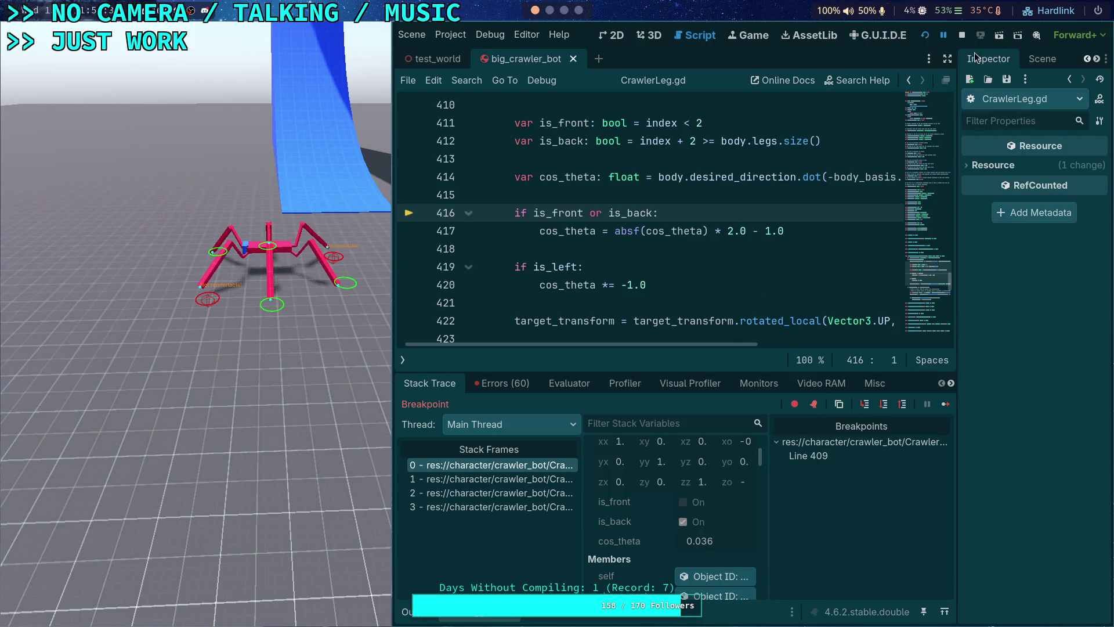
- Stop the running game and place the caret near line 420 of CrawlerLeg.gd
click(966, 37)
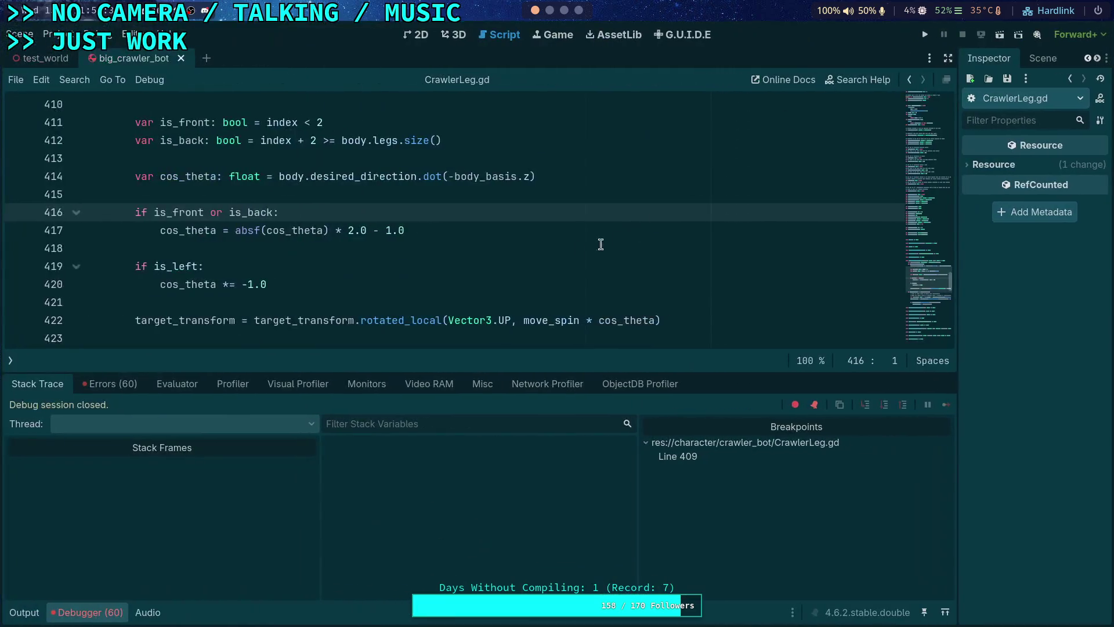
click(339, 262)
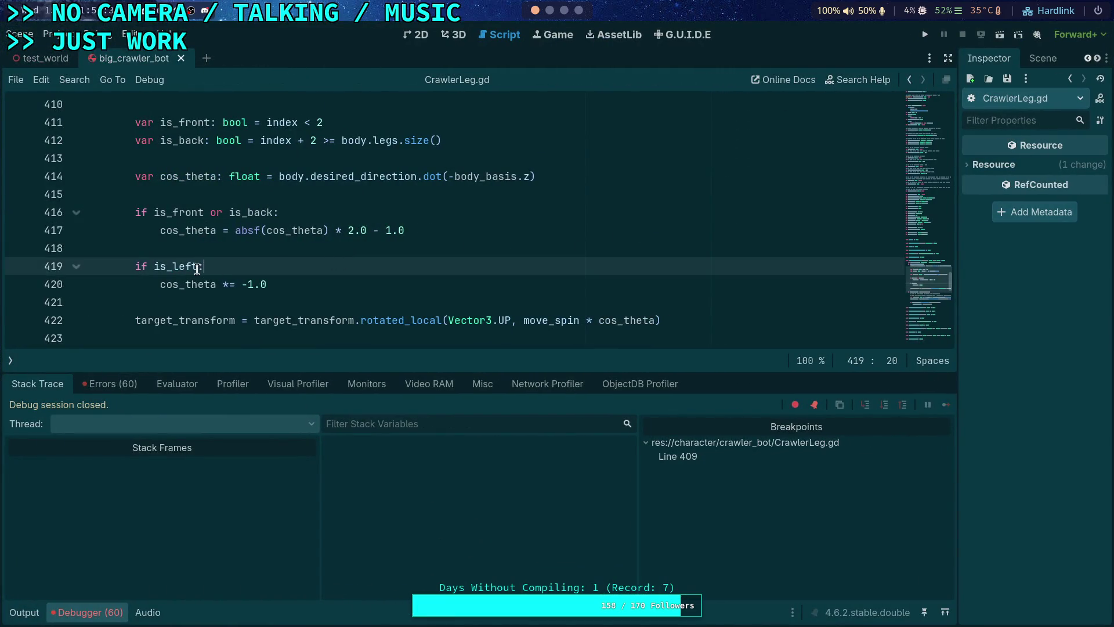
click(332, 283)
key(Return)
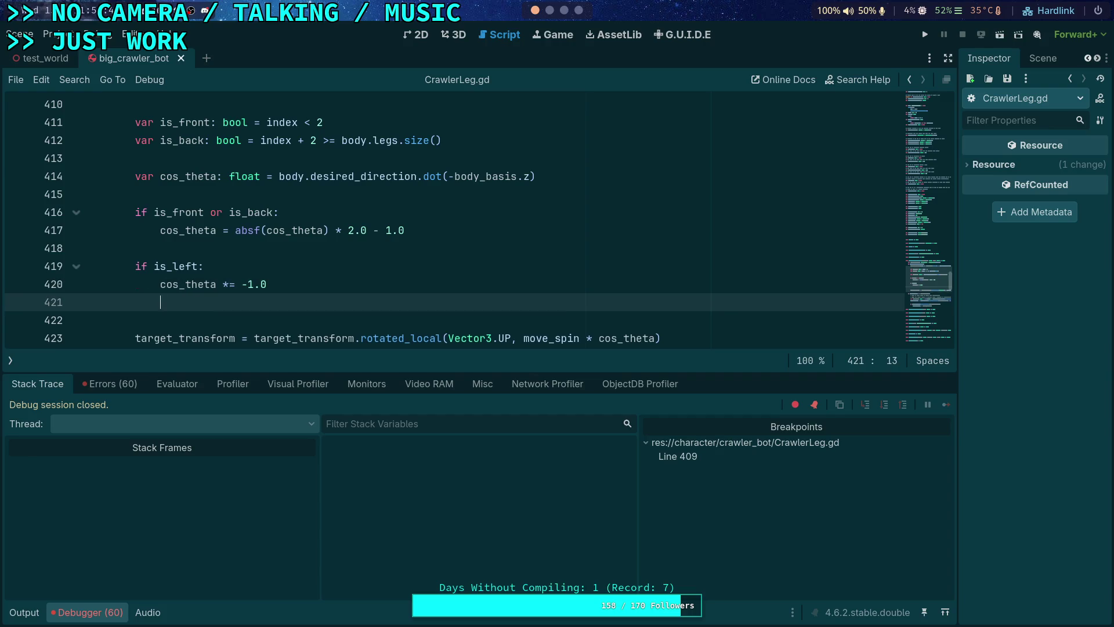
key(BackSpace)
key(BackSpace)
key(BackSpace)
- Insert indented blank lines above the if is_left: line
key(Up)
key(Up)
key(Return)
key(Tab)
key(Tab)
key(Return)
key(Up)
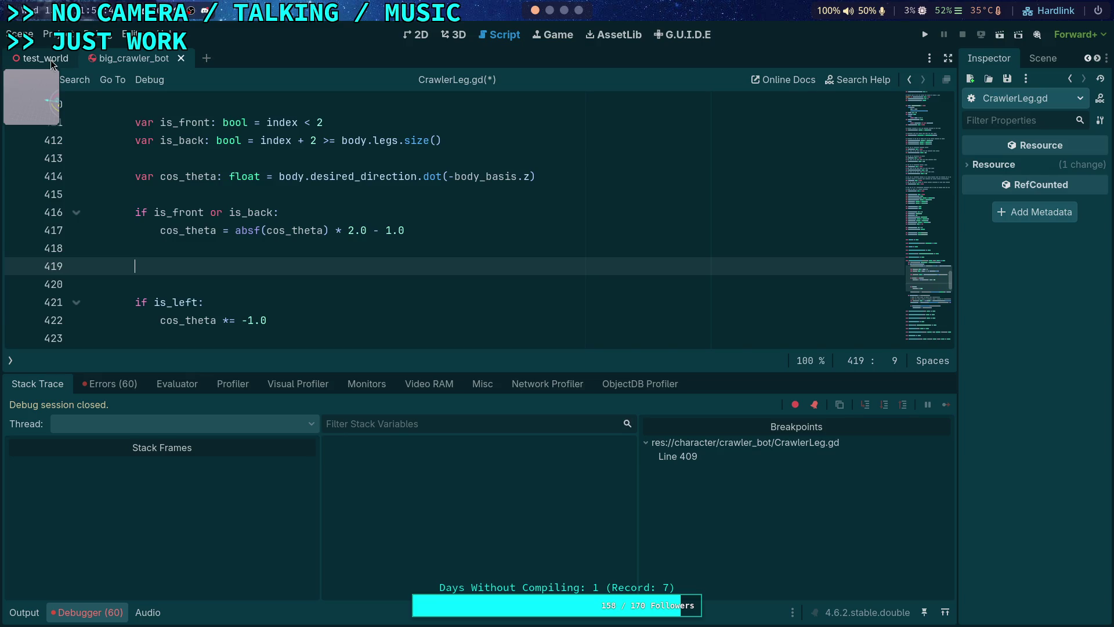
- In test_world, make CrawlerBot's Camera3D the current camera
click(52, 61)
click(455, 35)
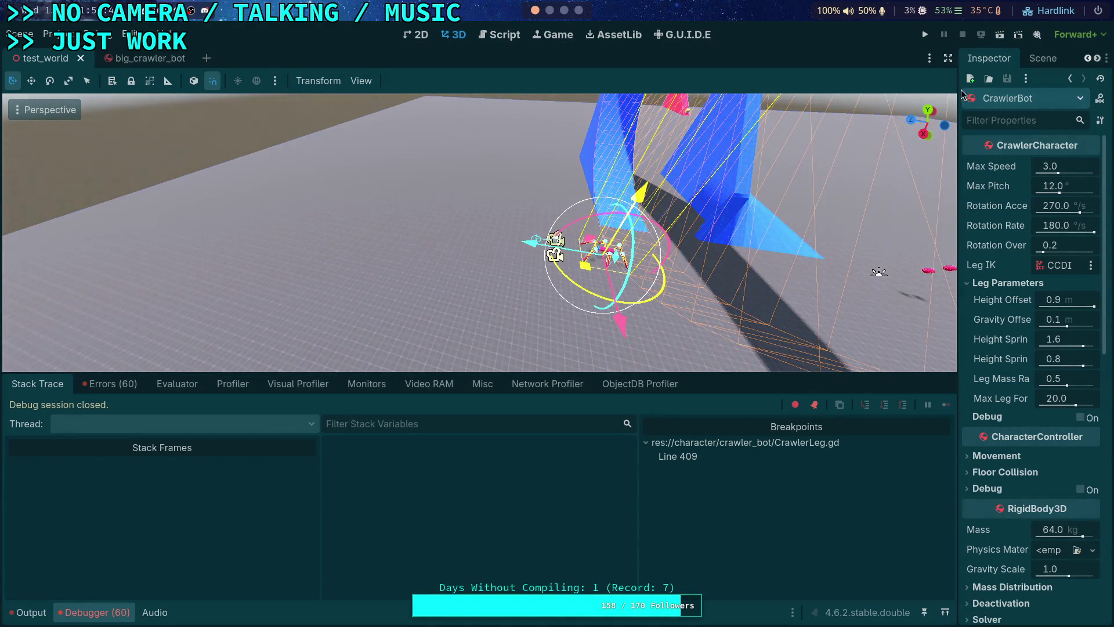
click(1043, 59)
click(972, 425)
click(1021, 439)
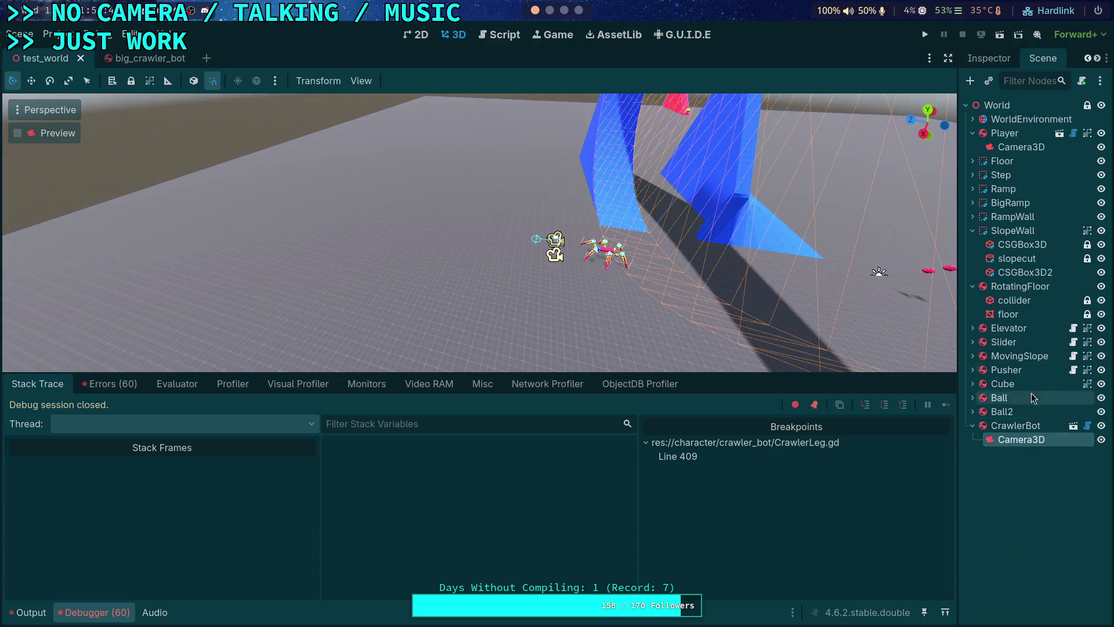
click(1008, 62)
click(1040, 537)
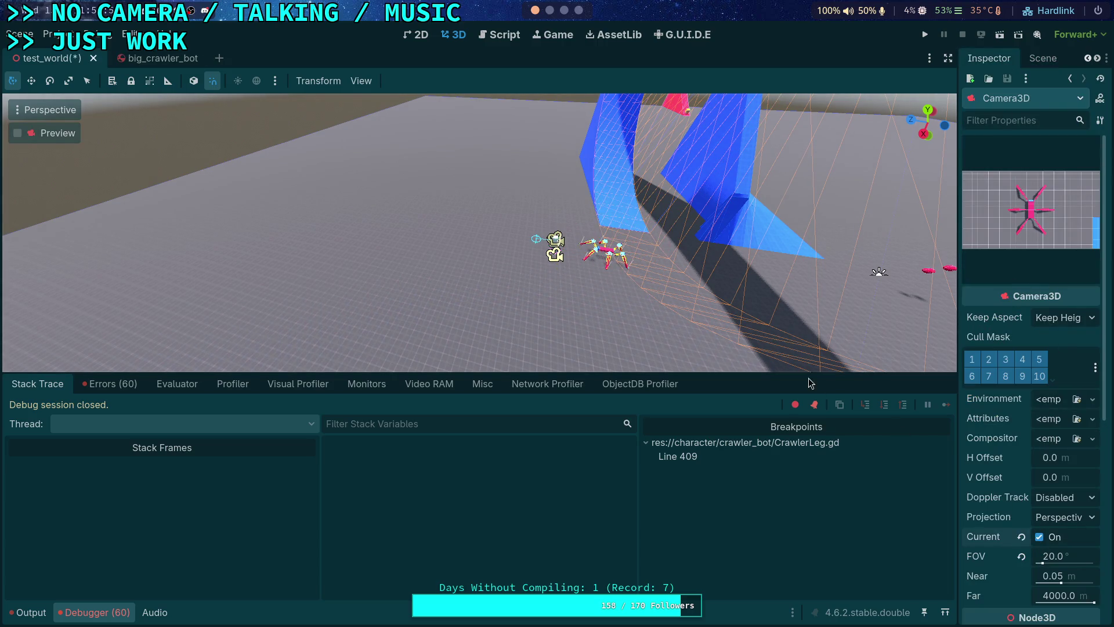
- Move the Player 3.8 units along Z and run the game
click(552, 247)
drag(490, 241, 414, 236)
click(924, 36)
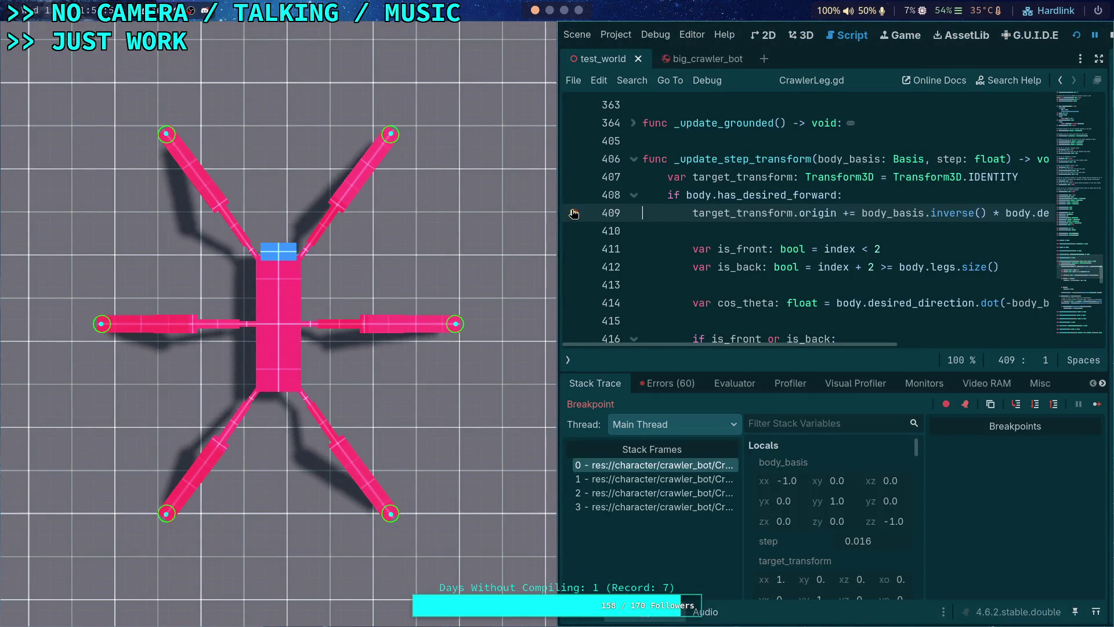
- Resume past the breakpoint, enlarge the code editor, and place the caret on line 418
click(1097, 404)
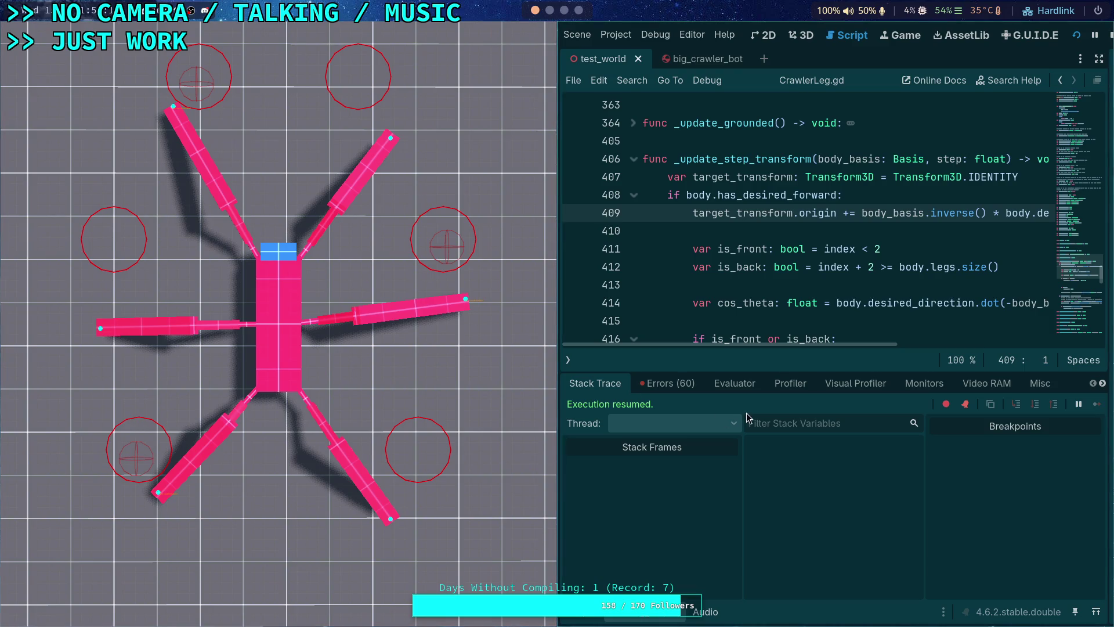
drag(736, 370, 744, 453)
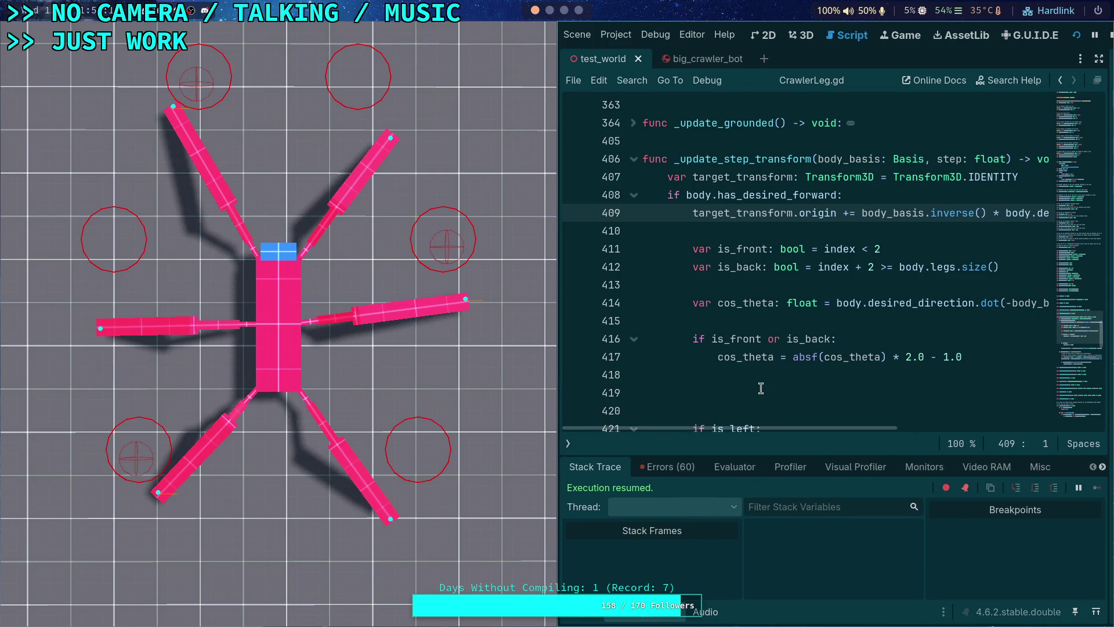
click(826, 272)
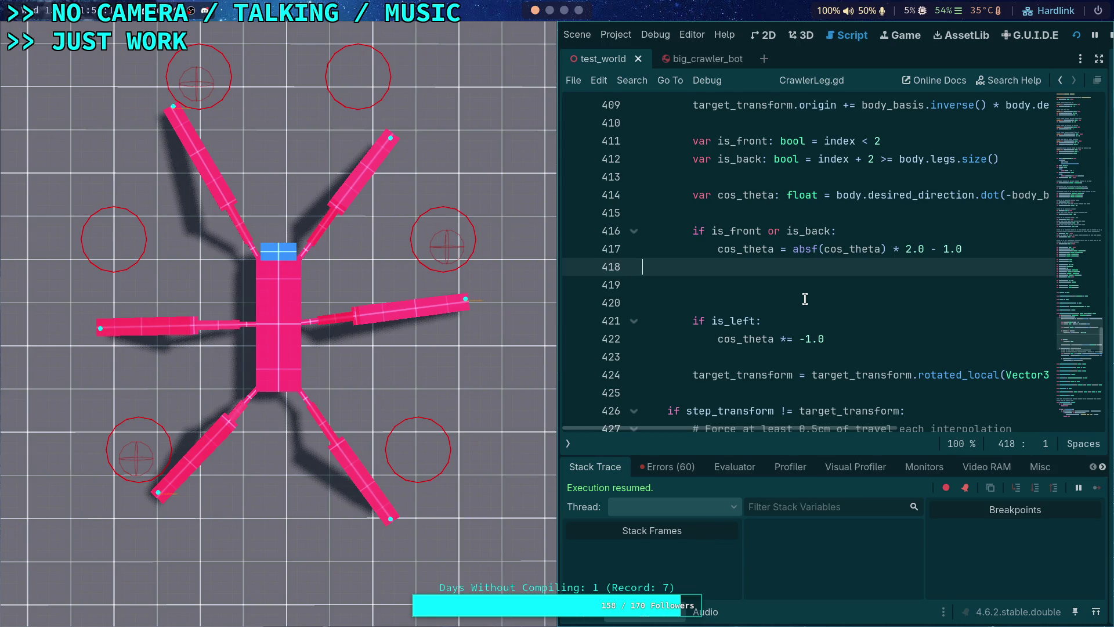
- Open a new indented line after if is_front or is_back: on line 416
click(863, 232)
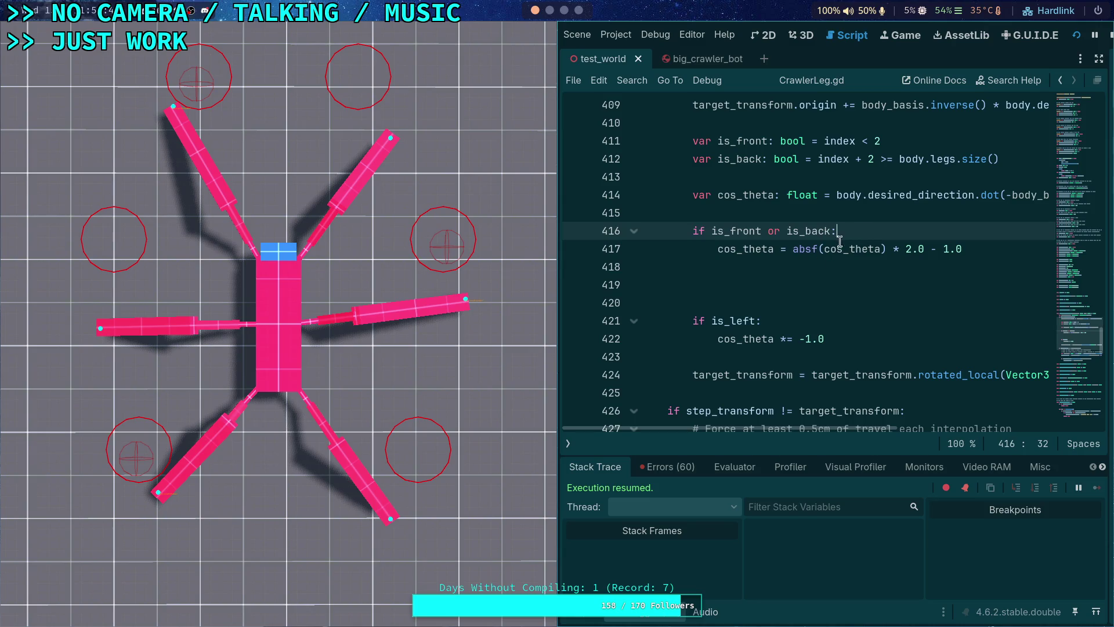
key(Return)
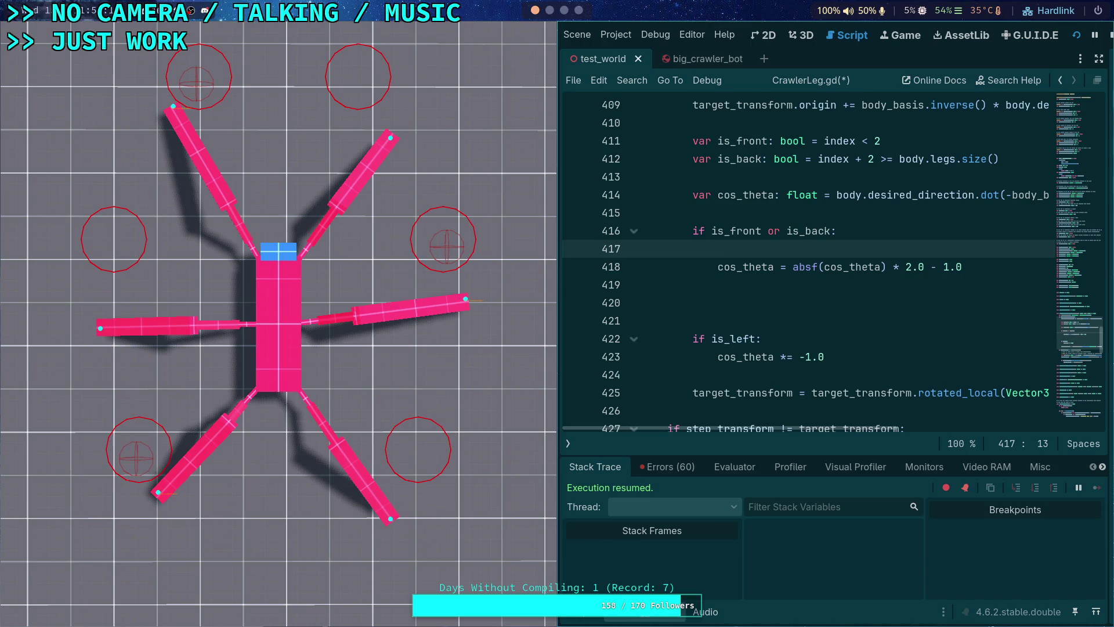
- Begin an if cos_theta > condition, then erase it along with the empty line 417
text(ig)
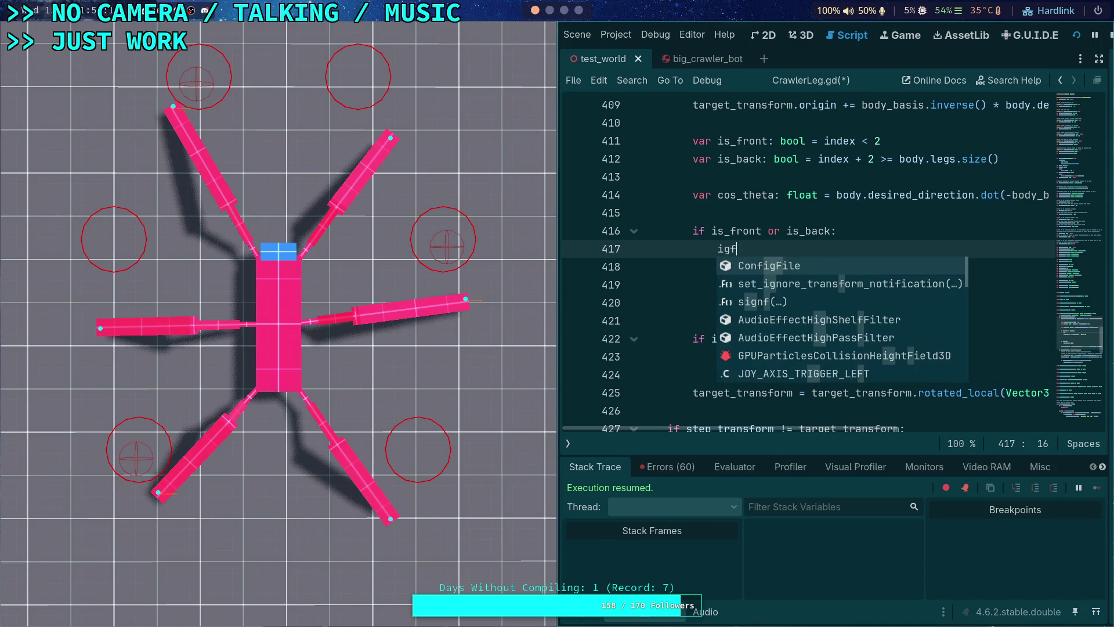
text(f)
key(BackSpace)
key(BackSpace)
text(f )
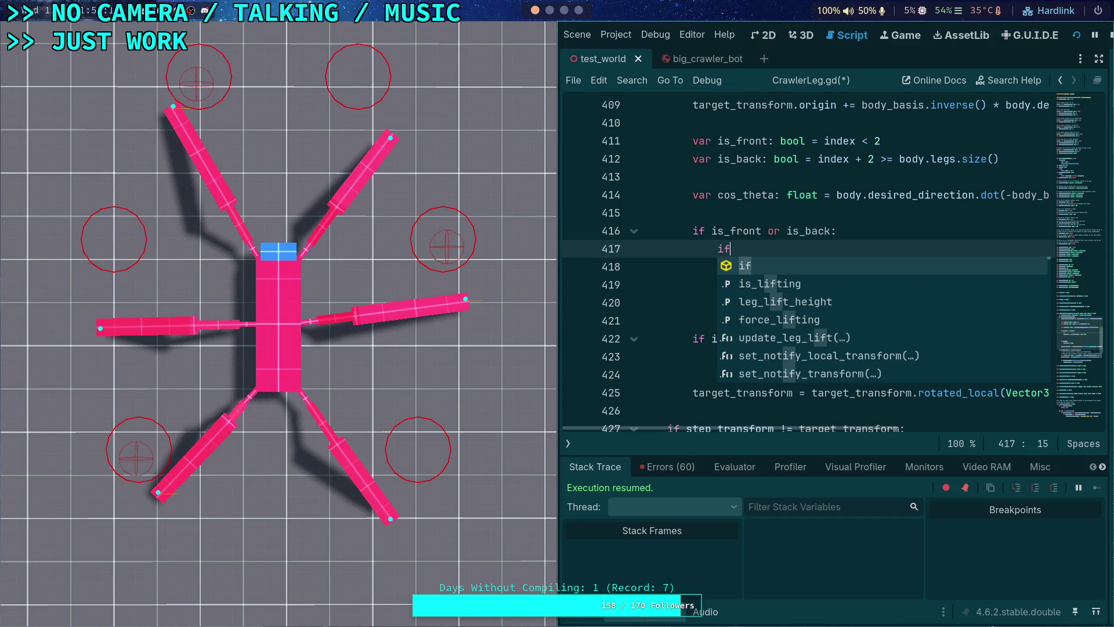
text(cos)
key(Return)
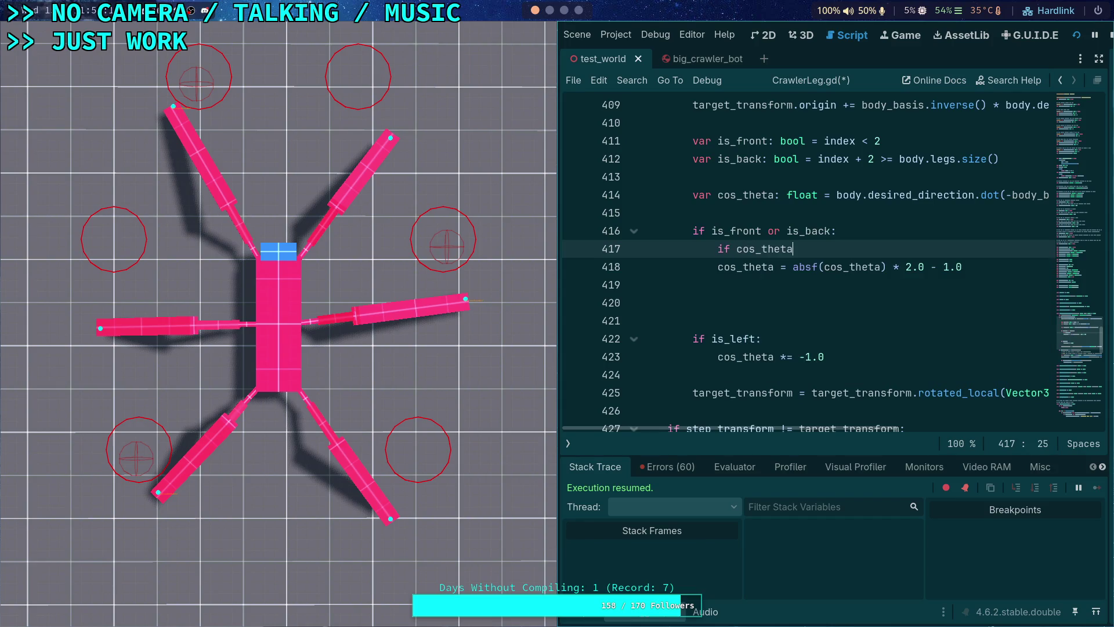
text(>)
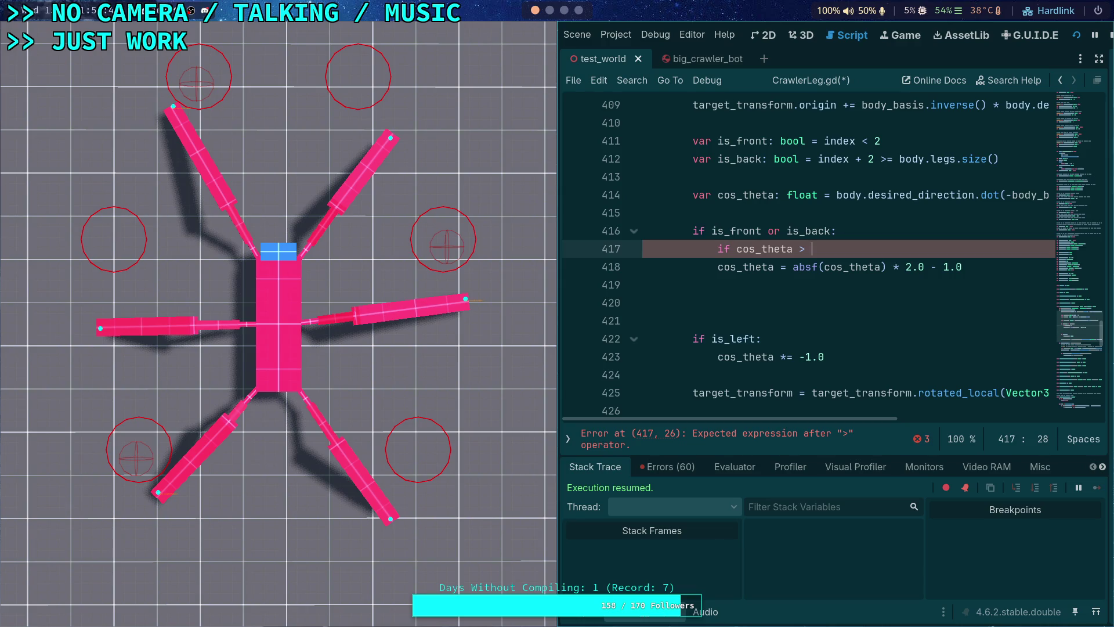
key(ctrl+BackSpace)
key(ctrl+BackSpace)
key(ctrl+BackSpace)
key(BackSpace)
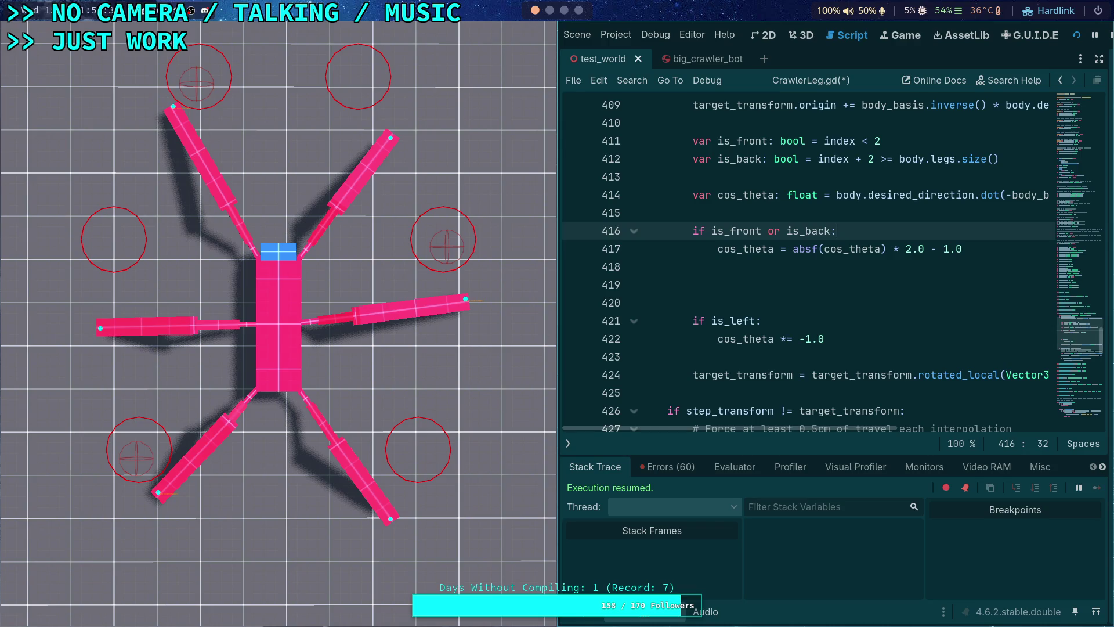
- Select the is_back condition through the absf remap line for removal
drag(970, 267, 736, 201)
click(788, 231)
drag(920, 286, 656, 213)
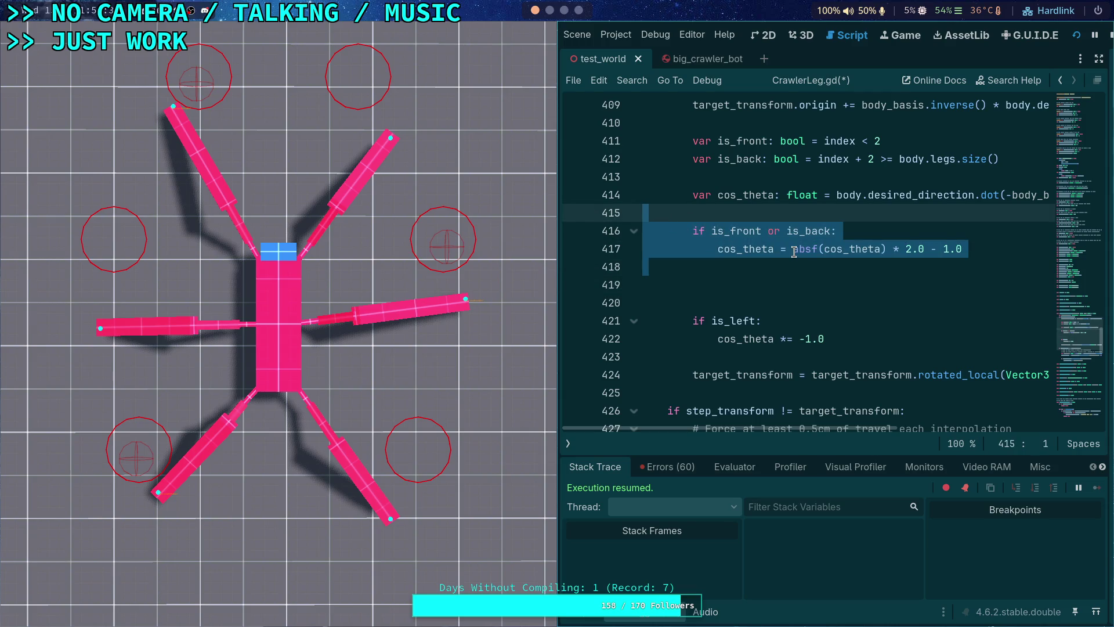
mouse_move(794, 252)
click(738, 266)
triple_click(742, 255)
click(730, 266)
triple_click(721, 259)
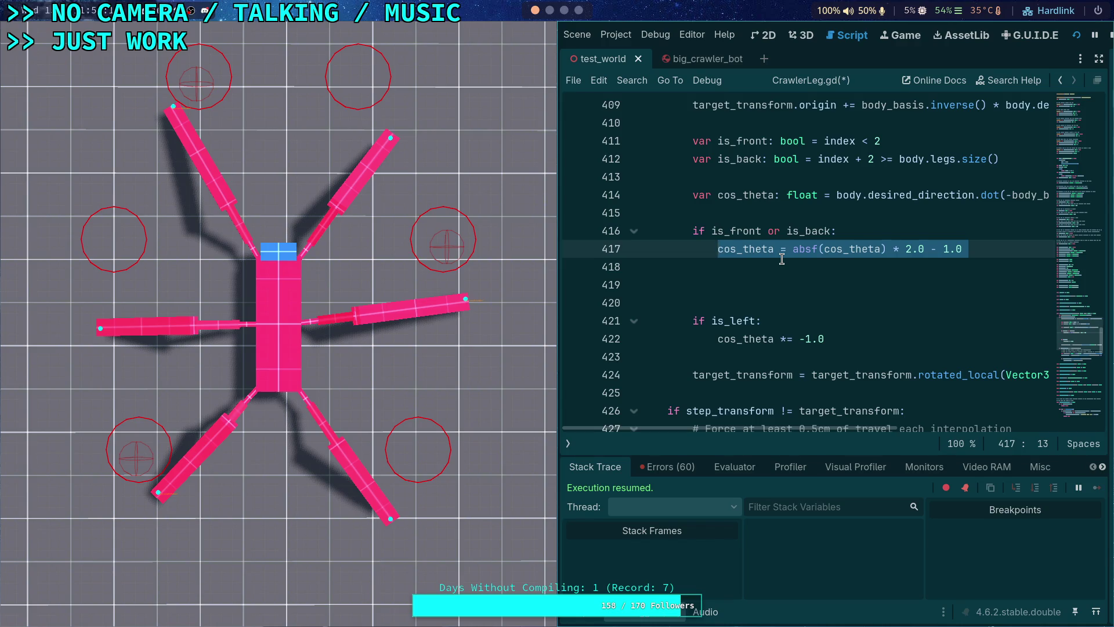
click(970, 248)
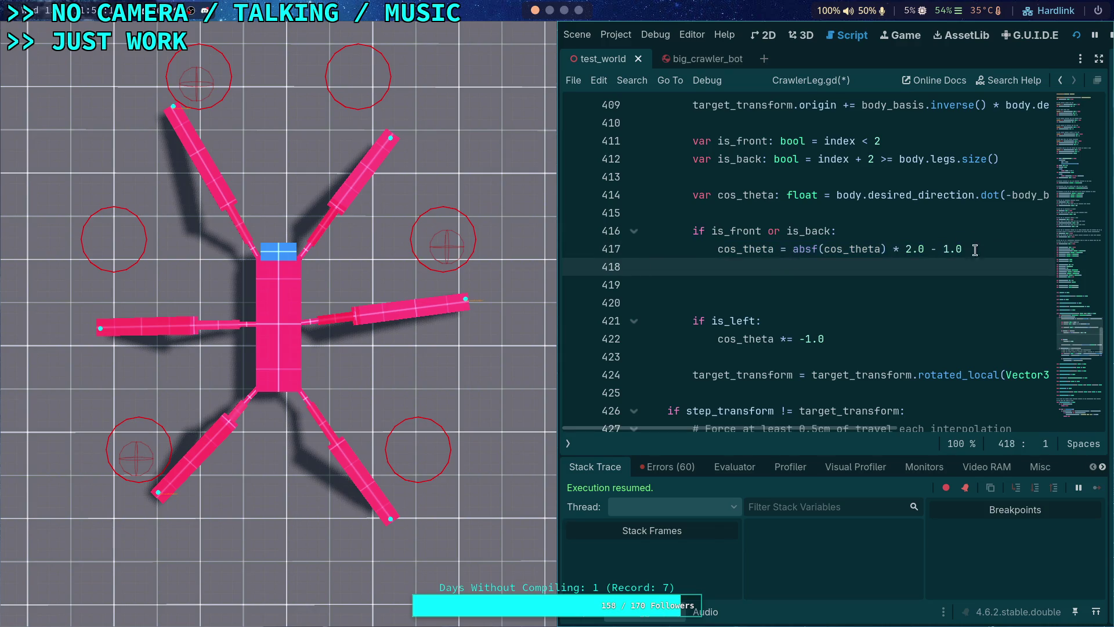
mouse_move(963, 248)
mouse_down()
mouse_move(719, 247)
mouse_move(768, 235)
mouse_move(722, 249)
mouse_move(759, 233)
mouse_up()
- Start an if is_front: branch with a cos_theta = body line
text(:)
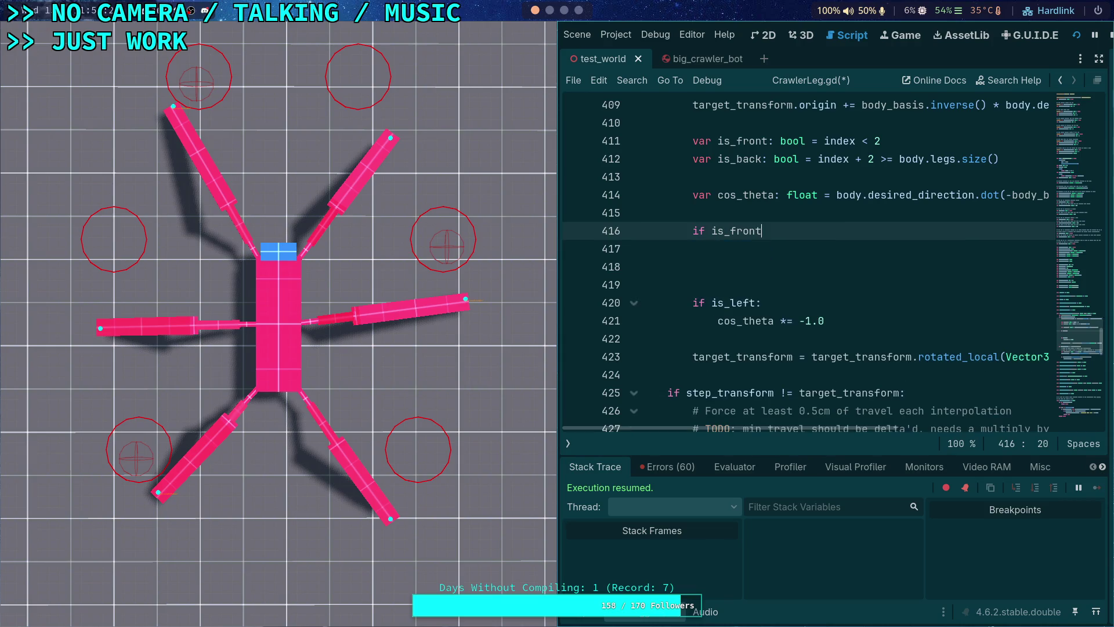
key(Return)
text(co)
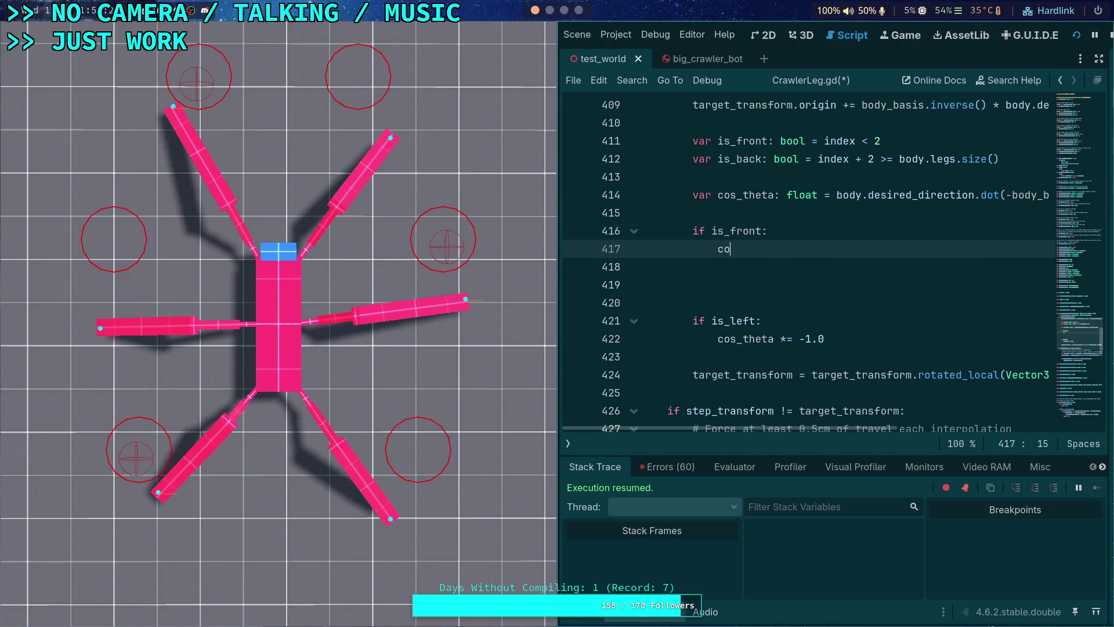
text(s_theta =)
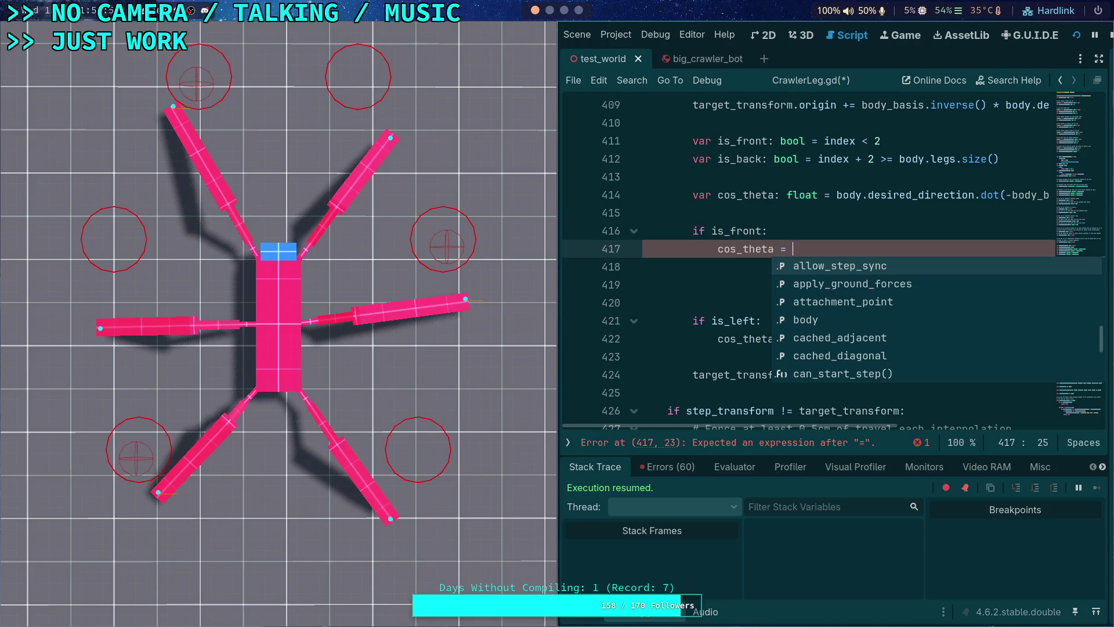
- Restore the original is_front or is_back branch and add a blank line above it
click(762, 230)
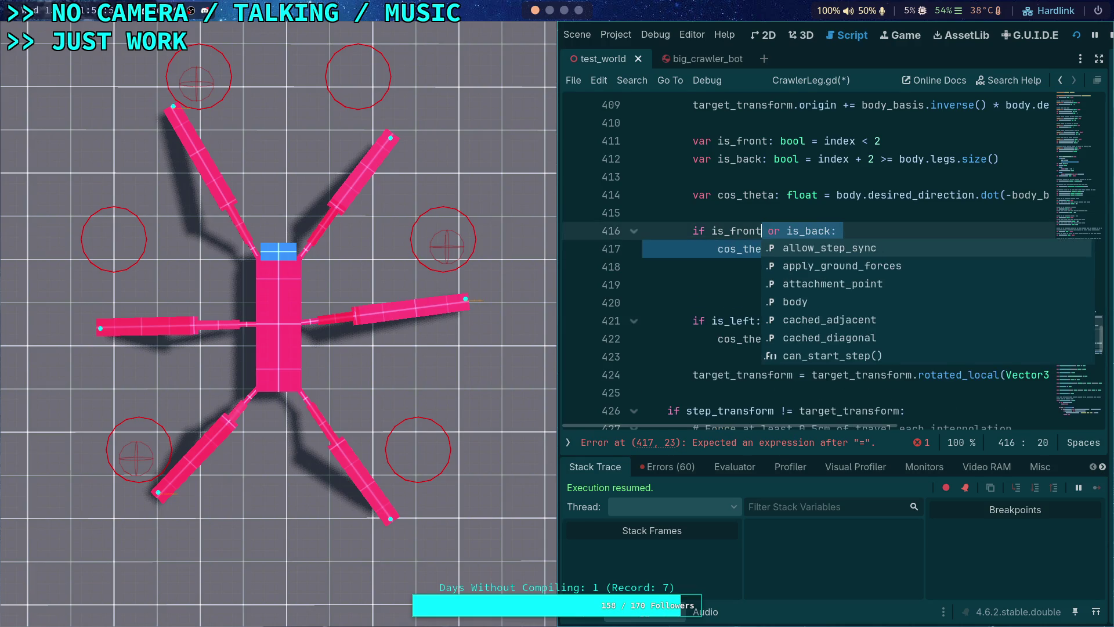
key(Escape)
click(853, 230)
click(838, 220)
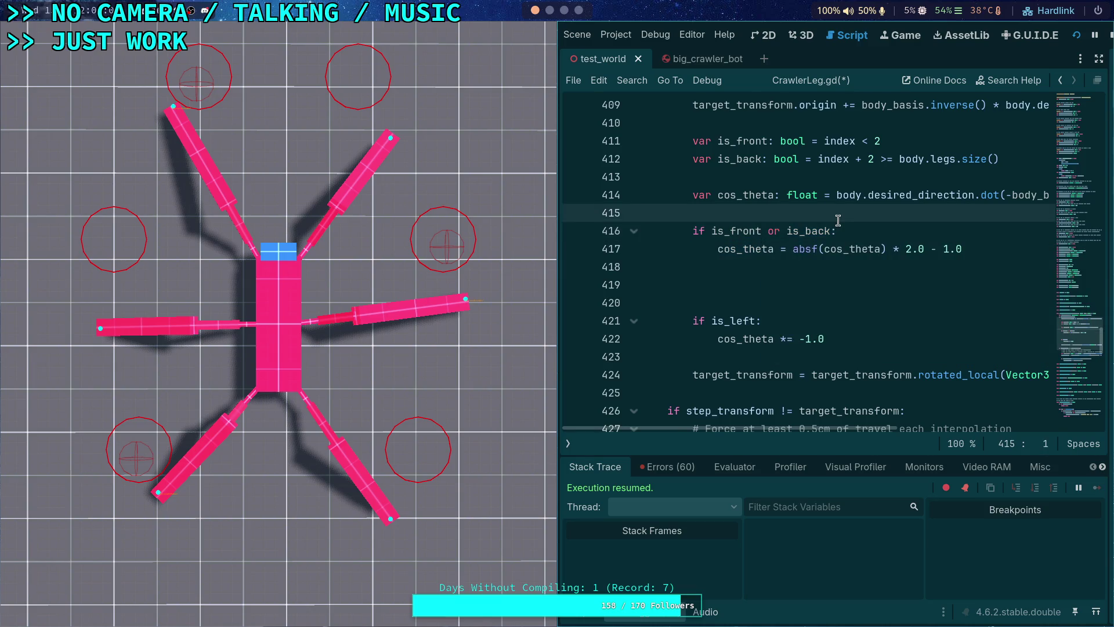
key(Return)
- Add if is_front: with cos_theta = cos_theta * 2.0 - 1.0 above the existing branch
text(if)
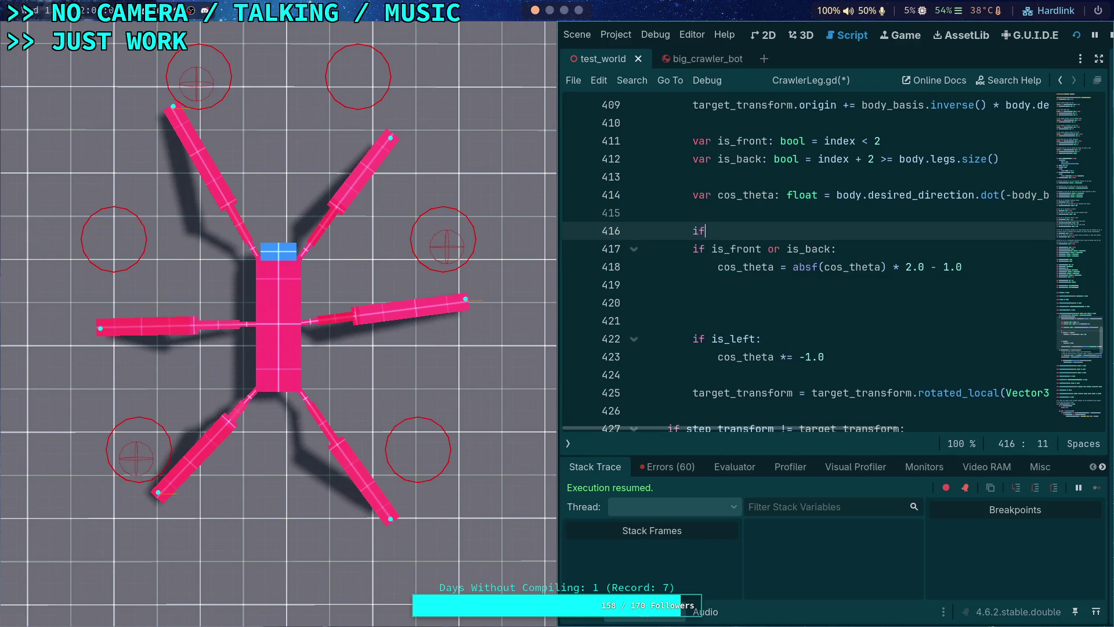
text( is_fr)
key(Return)
text(:)
key(Return)
text(cos_theta )
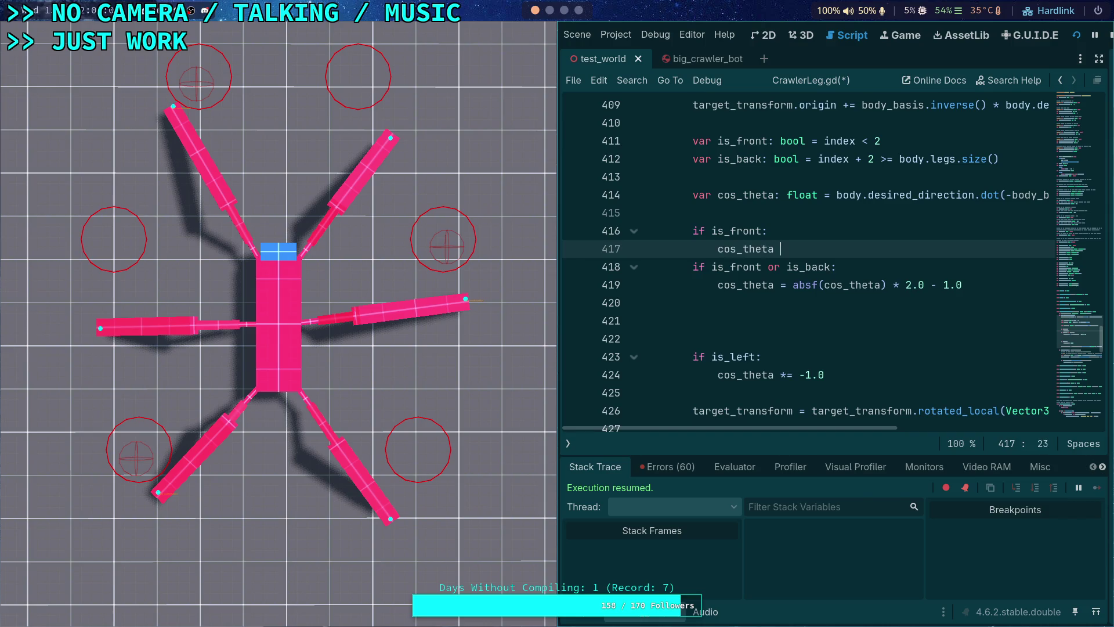
text(= cos_th)
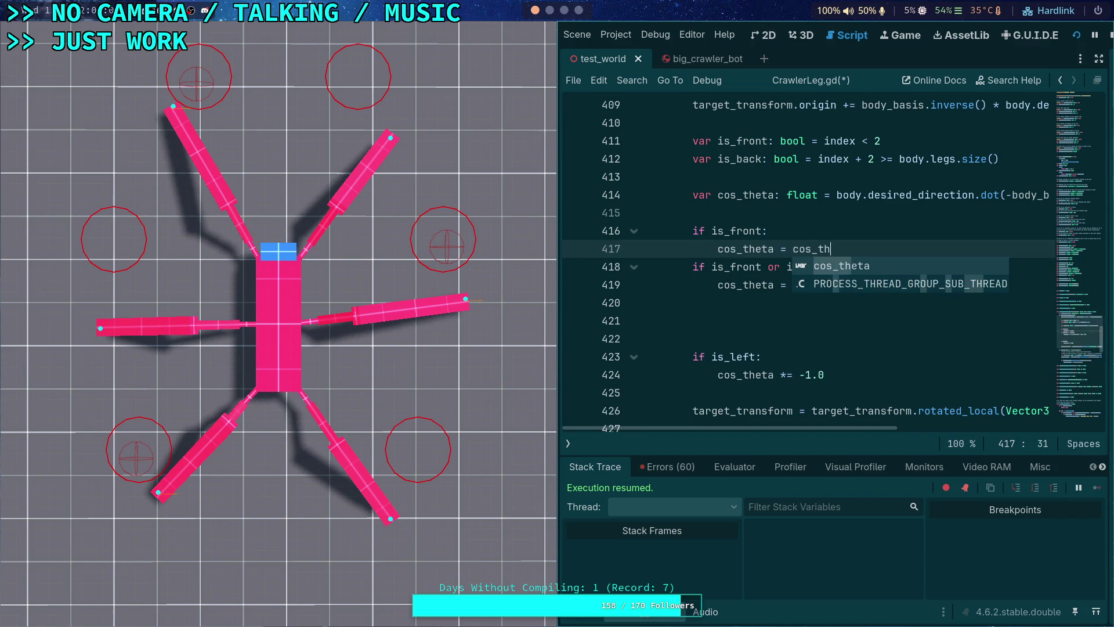
text(eta * 2.0 - 1.0)
- Wrap the cos_theta expression in a clampf() call
click(787, 248)
text(clampf()
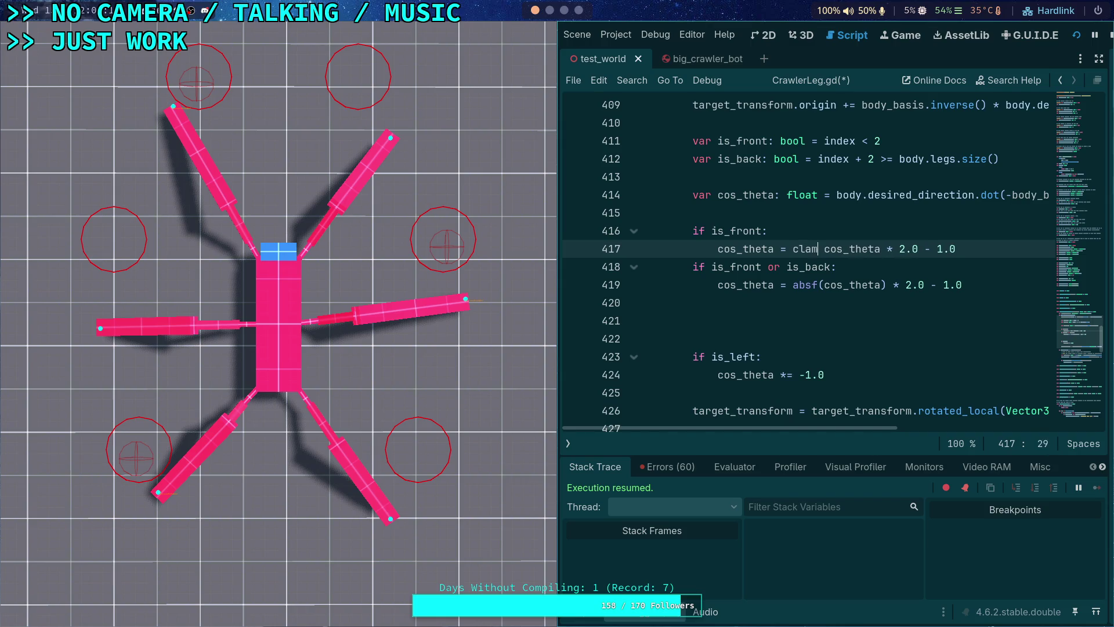
key(Delete)
key(Delete)
key(End)
text(,)
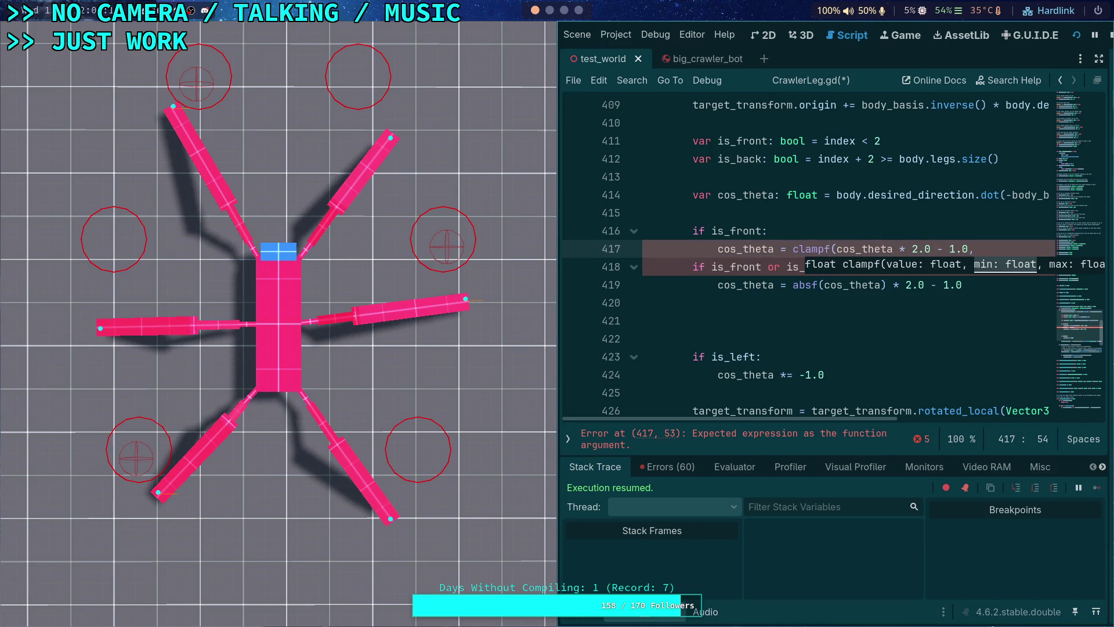
- Replace clampf with maxf and add -1.0 as its second argument
double_click(819, 249)
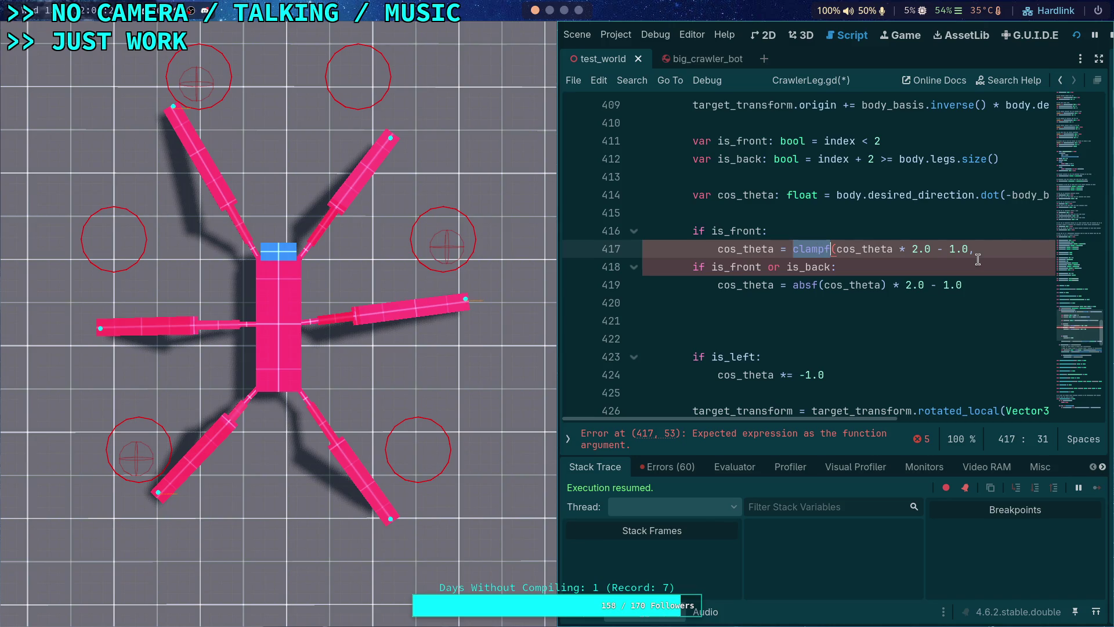
key(BackSpace)
text(maxf)
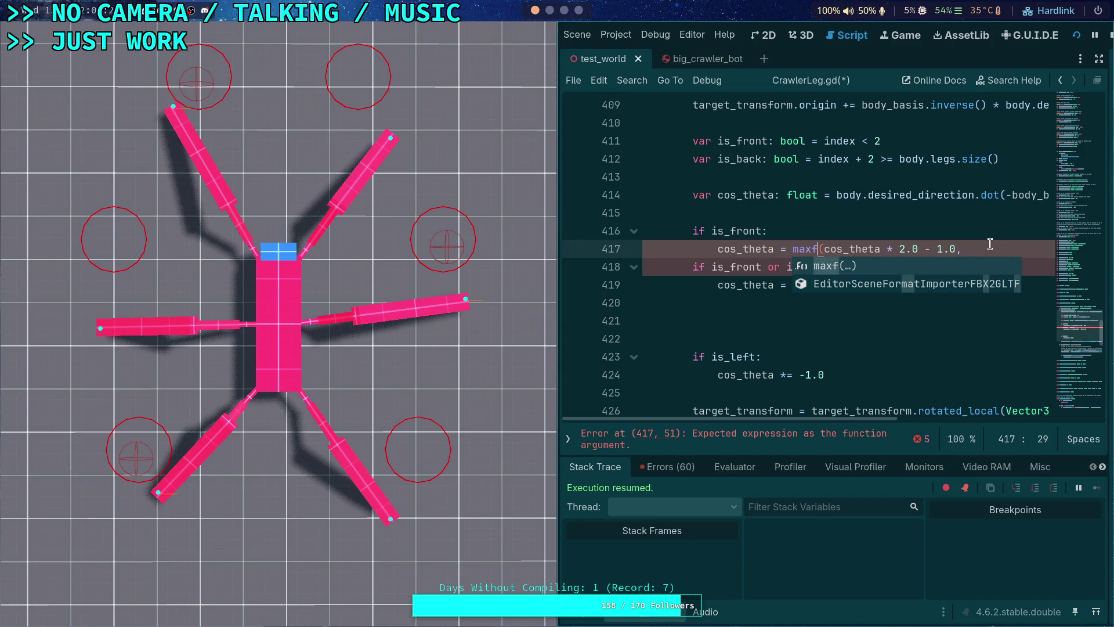
click(989, 246)
text(-1.0))
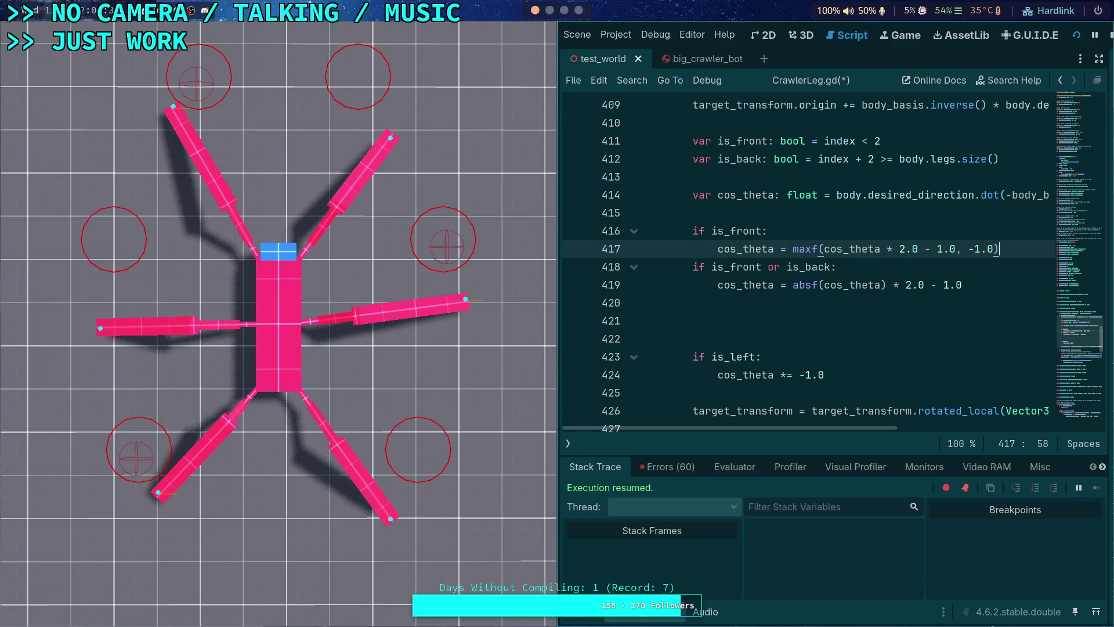
click(694, 268)
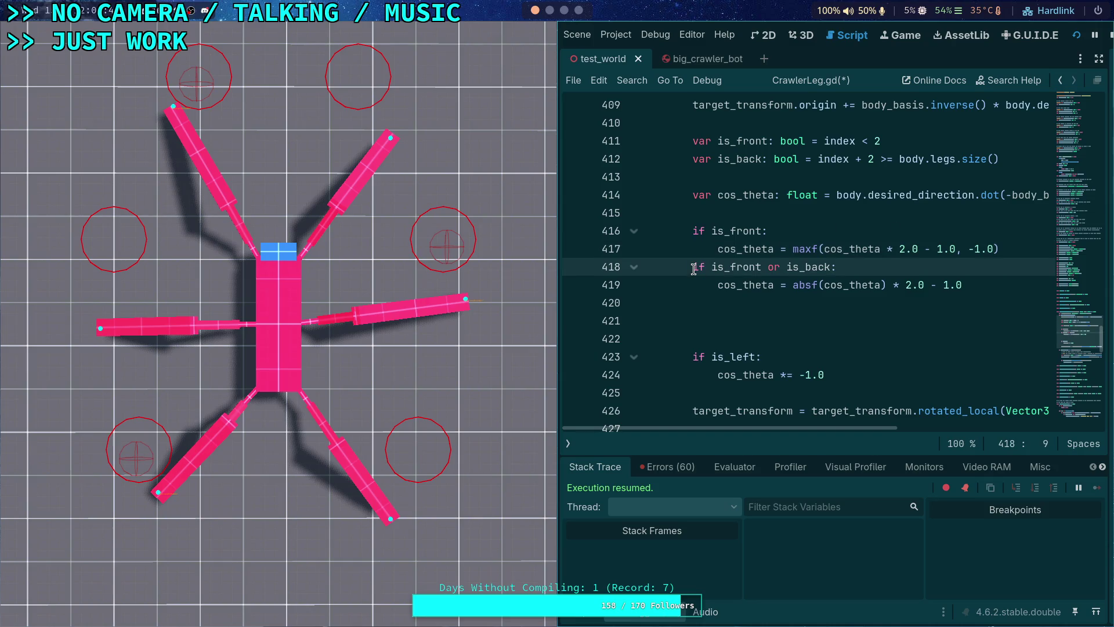
- Change line 418's condition to 'elif is_back:'
text(el)
key(ctrl+shift+Right)
key(ctrl+shift+Right)
key(ctrl+shift+Right)
key(BackSpace)
click(855, 264)
- Replace absf with maxf on line 419 and move the closing parenthesis to the line's end
drag(823, 283, 793, 287)
triple_click(799, 286)
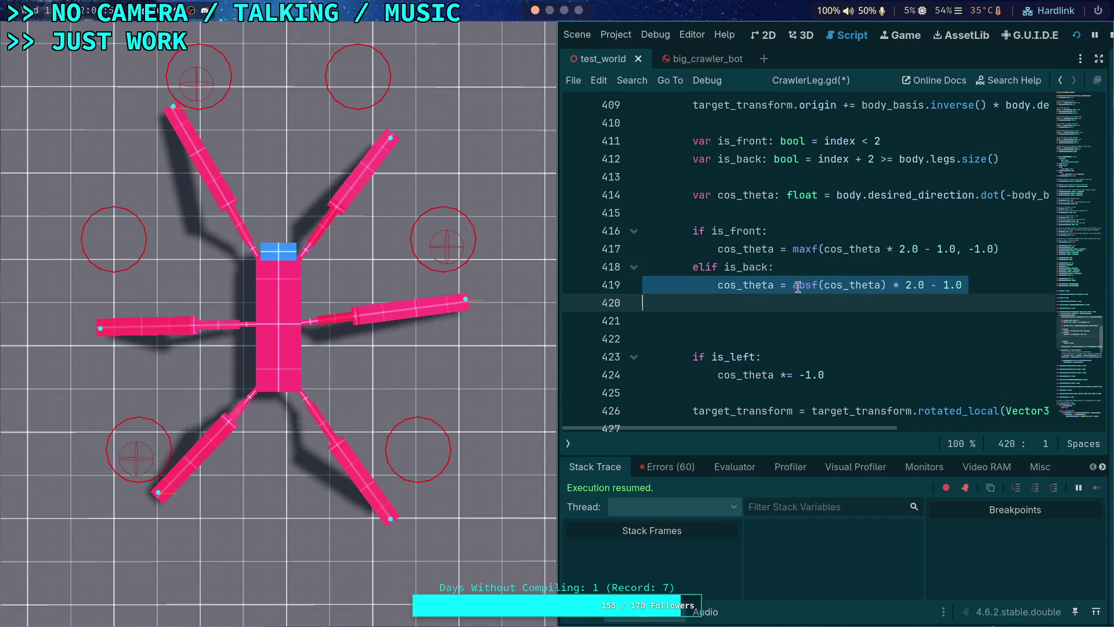
drag(794, 285, 809, 284)
text(max)
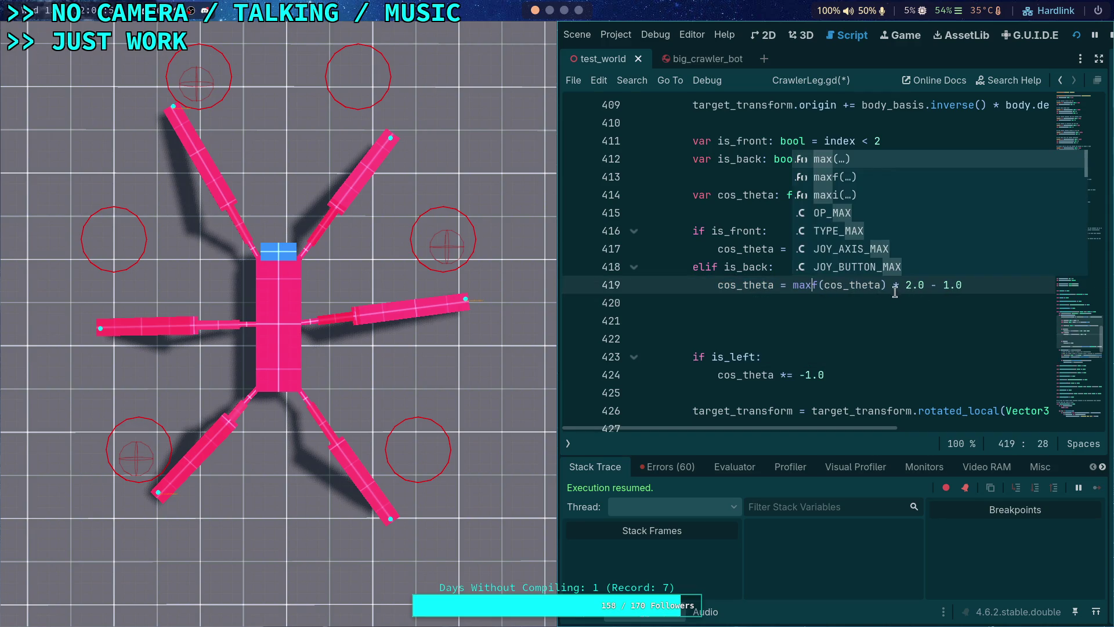
click(888, 284)
key(BackSpace)
click(1011, 284)
text(,)
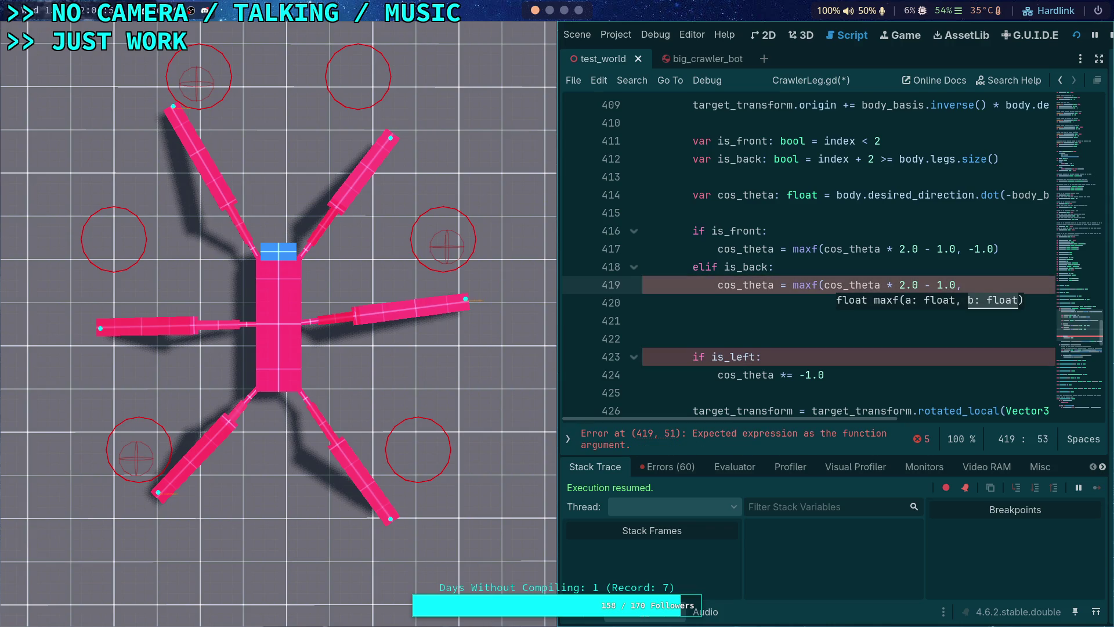
text())
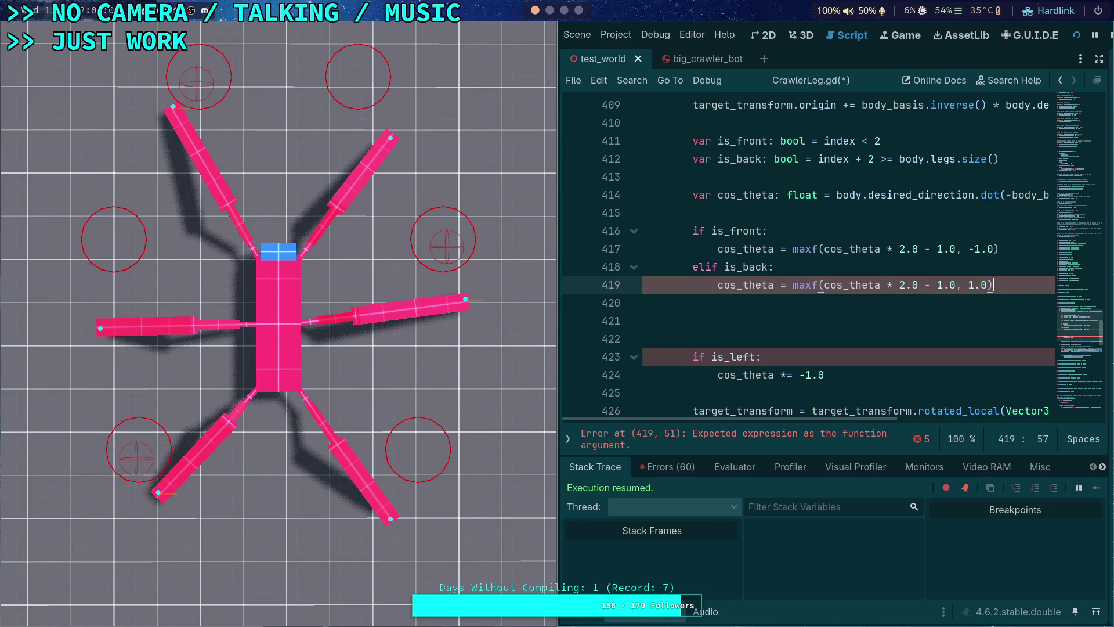
- Turn maxf into minf on line 419, with a -2.0 factor and + 1.0
drag(799, 285, 809, 286)
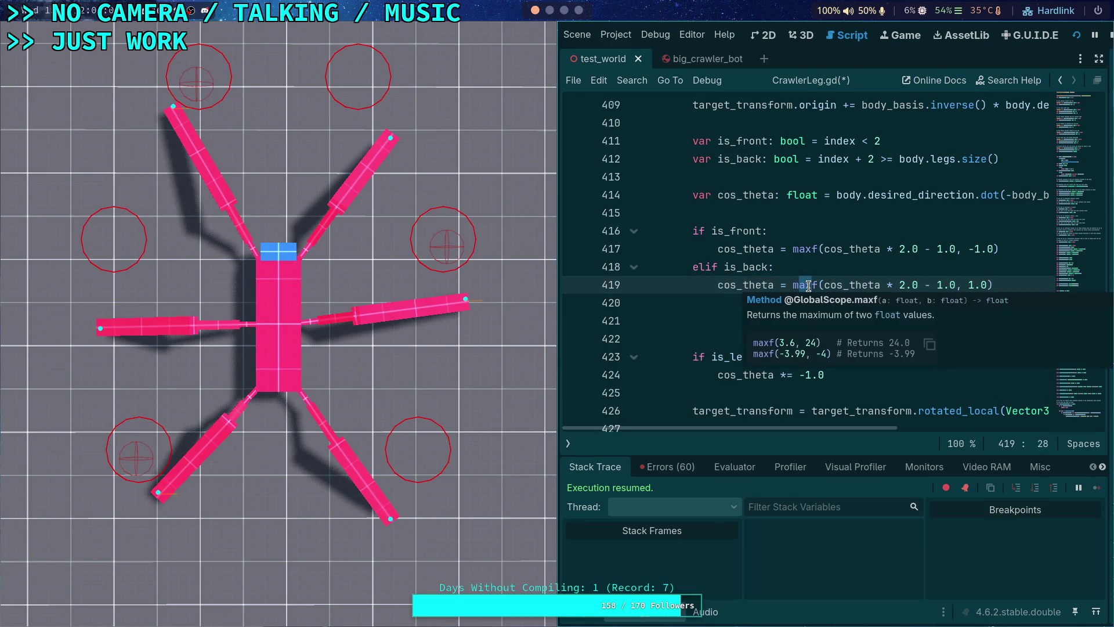
text(in)
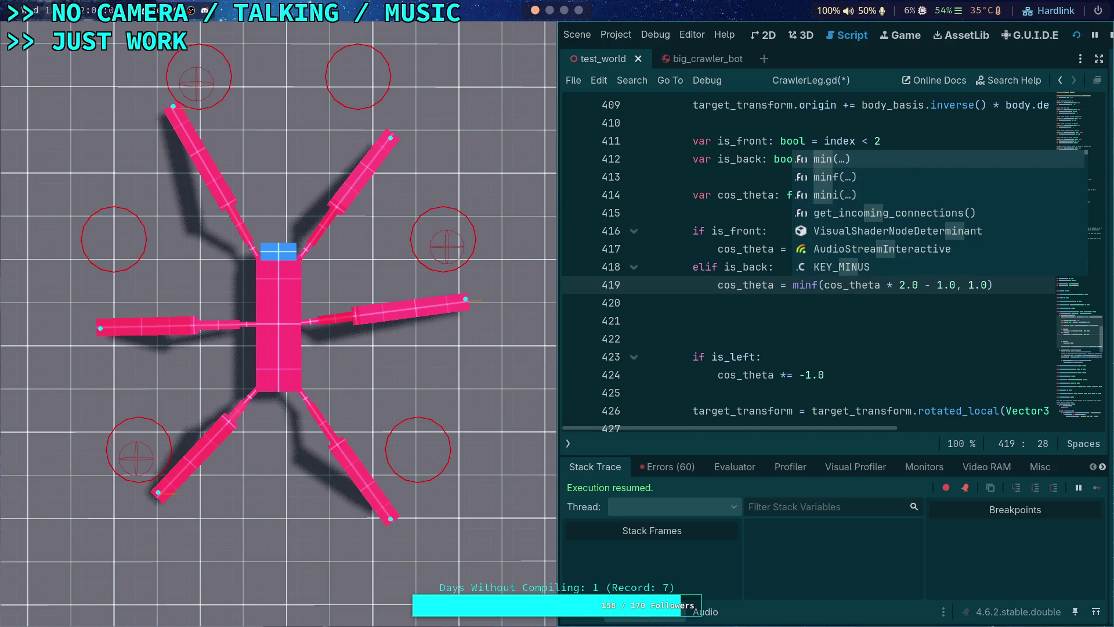
key(Right)
key(Right)
key(Right)
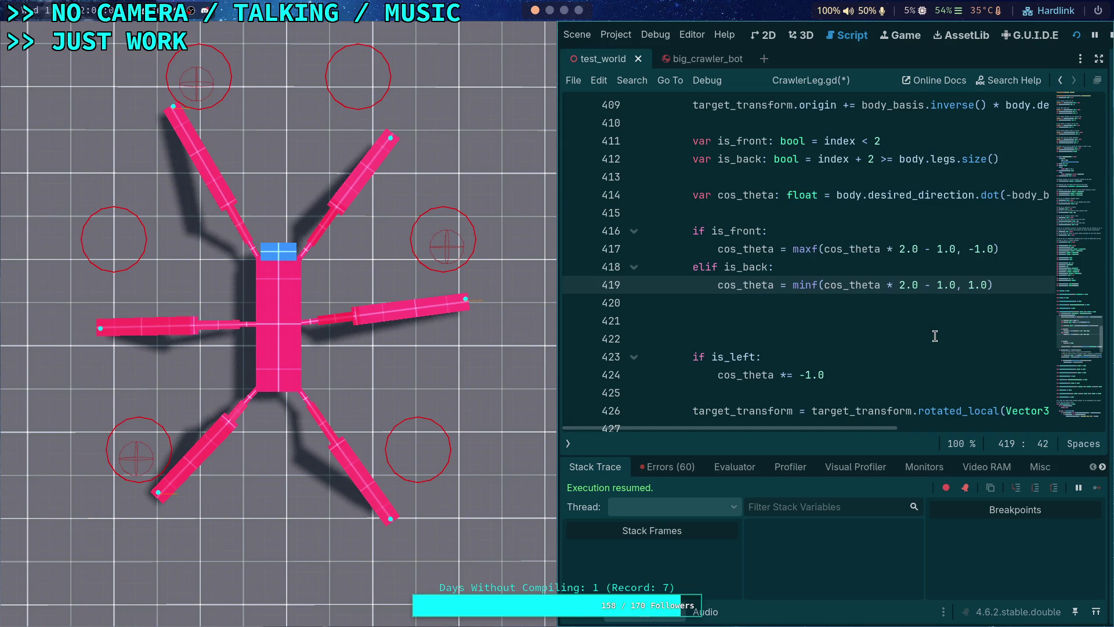
text(-)
key(Right)
key(Right)
key(Right)
key(Delete)
key(Delete)
text(+)
- Rewrite line 419 as maxf(cos_theta * -2.0 - 1.0, -1.0)
drag(936, 283, 930, 284)
text(-)
mouse_move(799, 286)
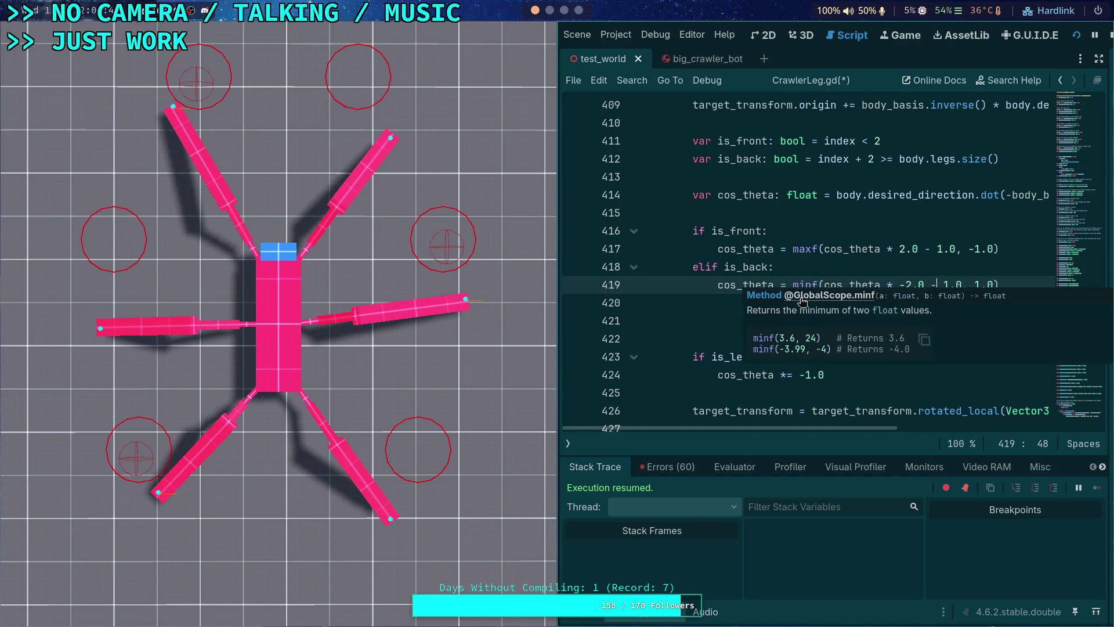
click(799, 287)
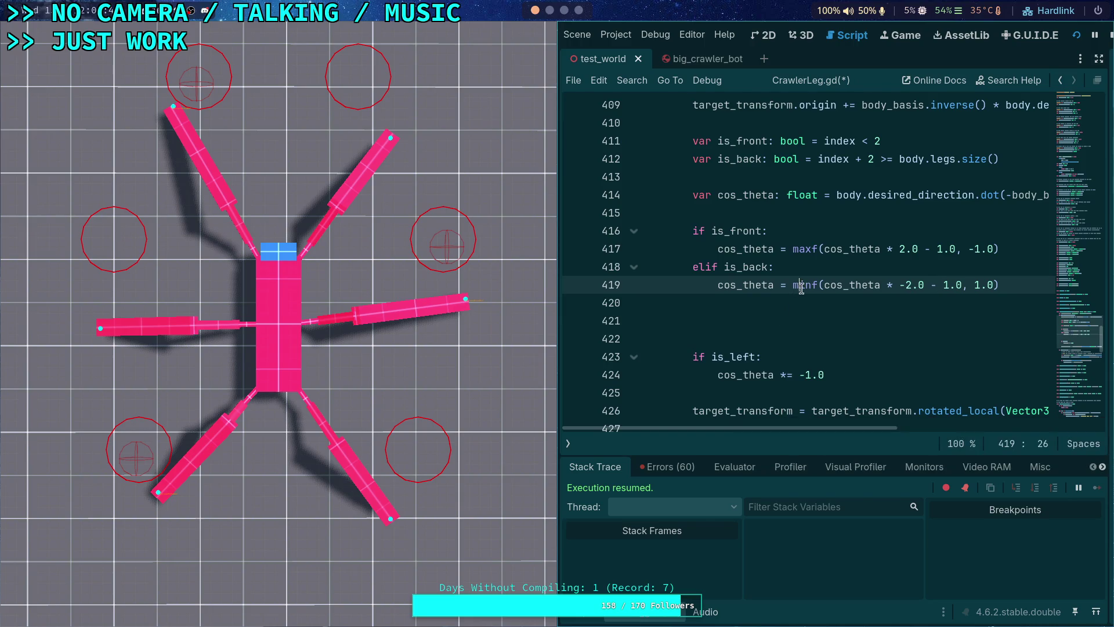
key(Delete)
key(Delete)
text(ak)
key(BackSpace)
text(x)
click(976, 284)
text(-)
- Delete the extra blank lines above the is_left check
click(941, 317)
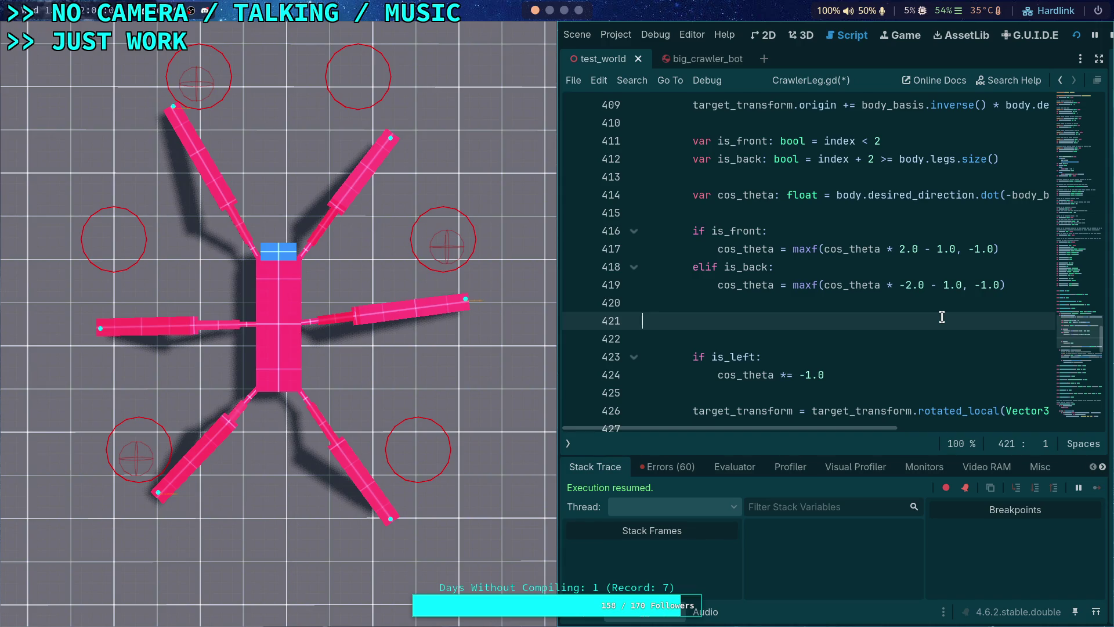
key(BackSpace)
key(BackSpace)
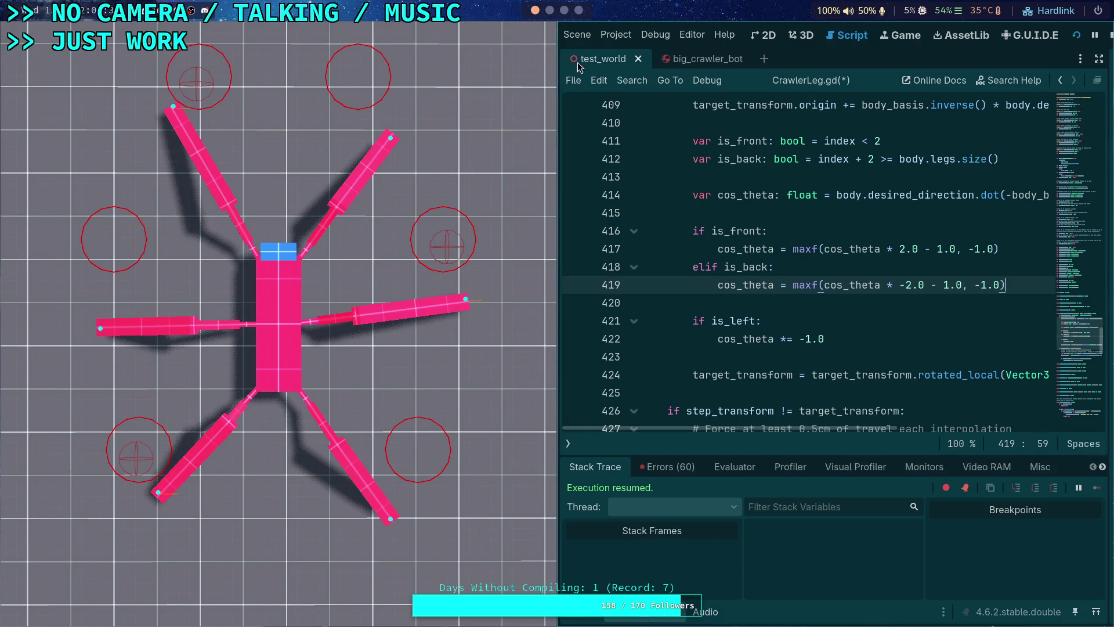
key(super+4)
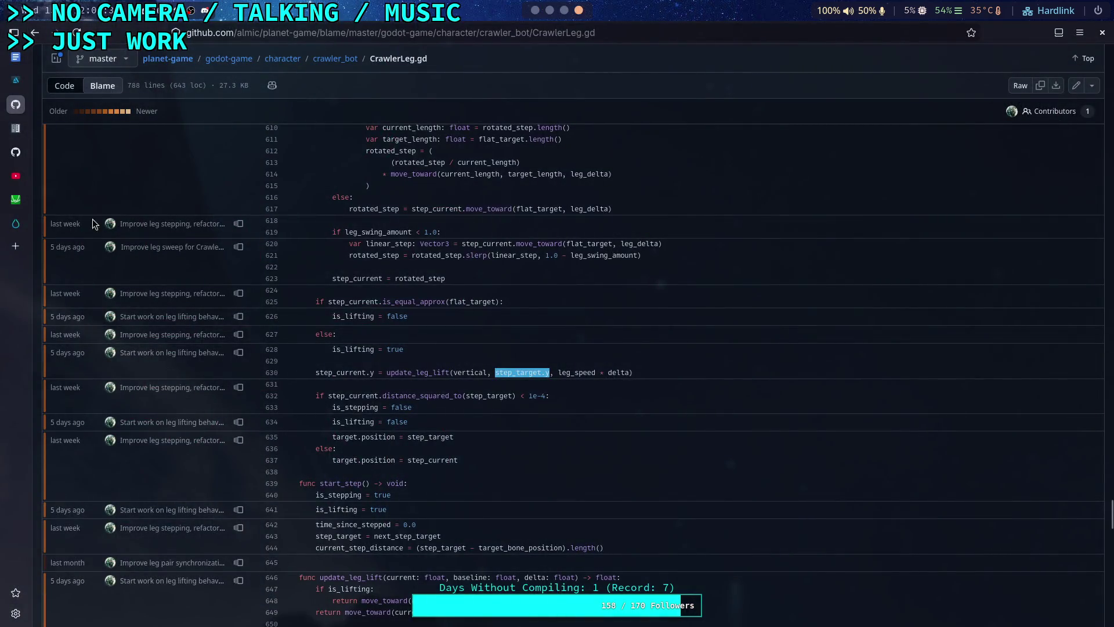
- Switch to Desmos and turn on reverse contrast in the graph settings
key(ctrl+Tab)
click(1100, 86)
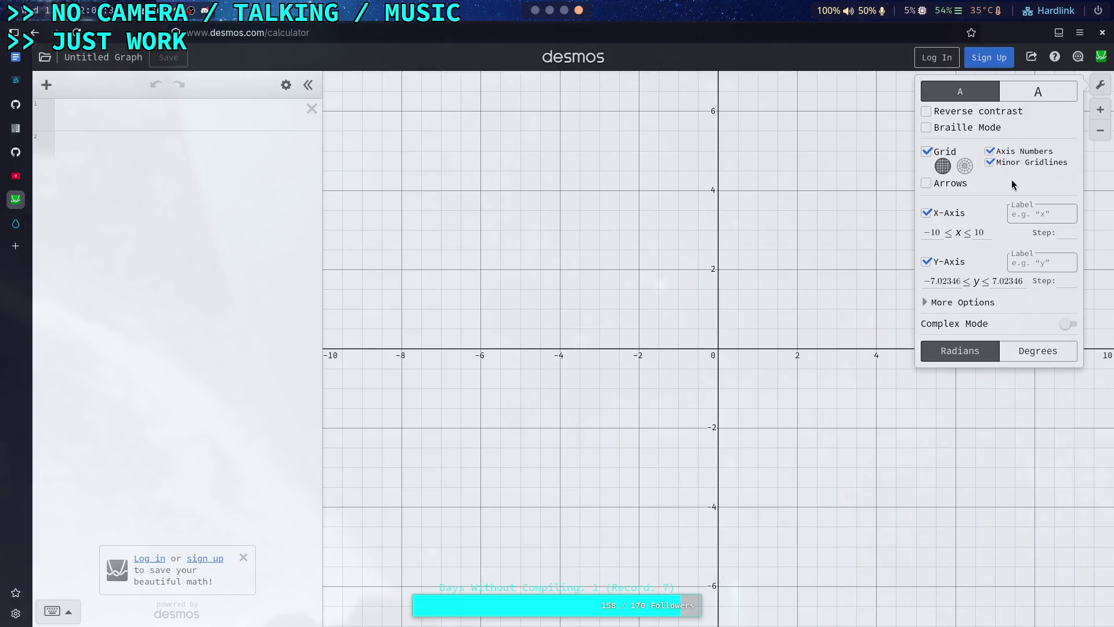
click(984, 112)
click(145, 115)
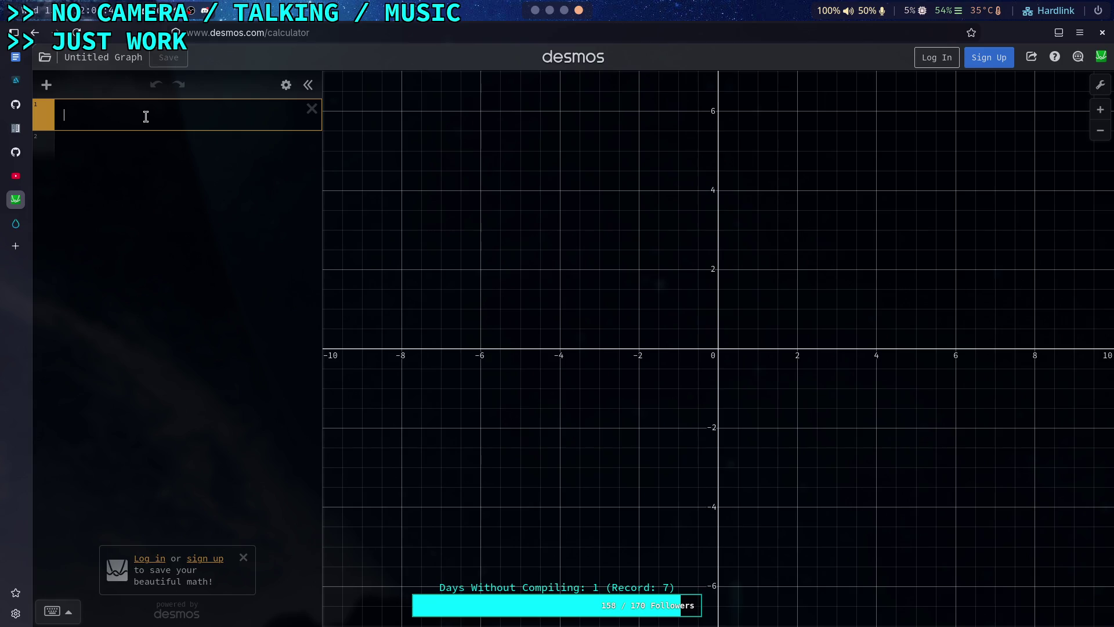
- Enter 2x-1 as the first expression and -2x-1 as the second
text(2j)
key(BackSpace)
text(j)
key(BackSpace)
text(x-1)
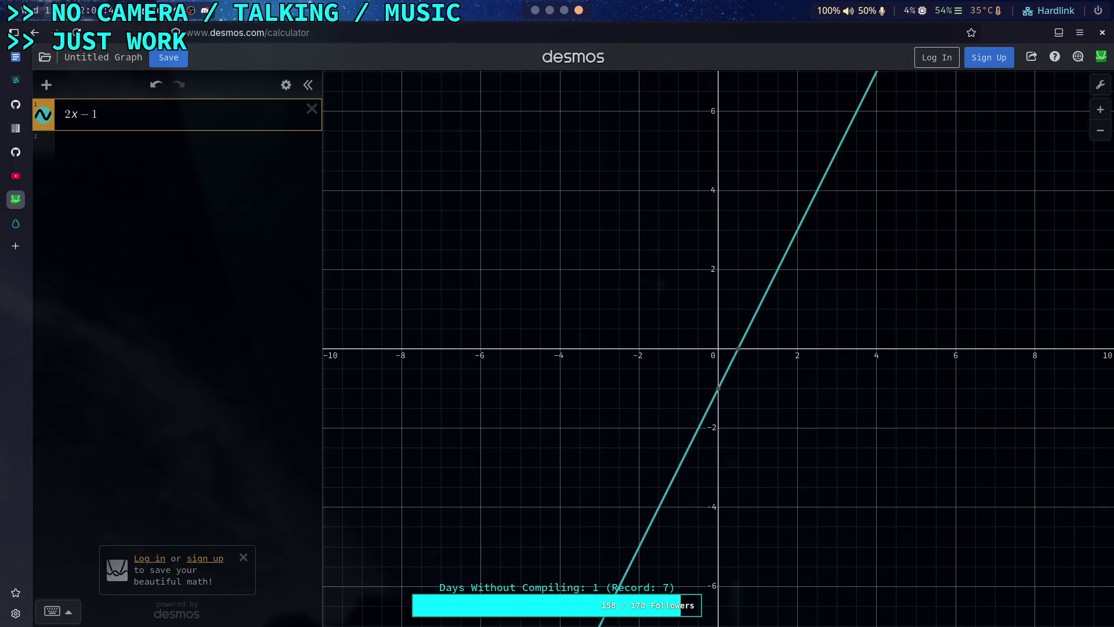
click(131, 159)
text(-2j)
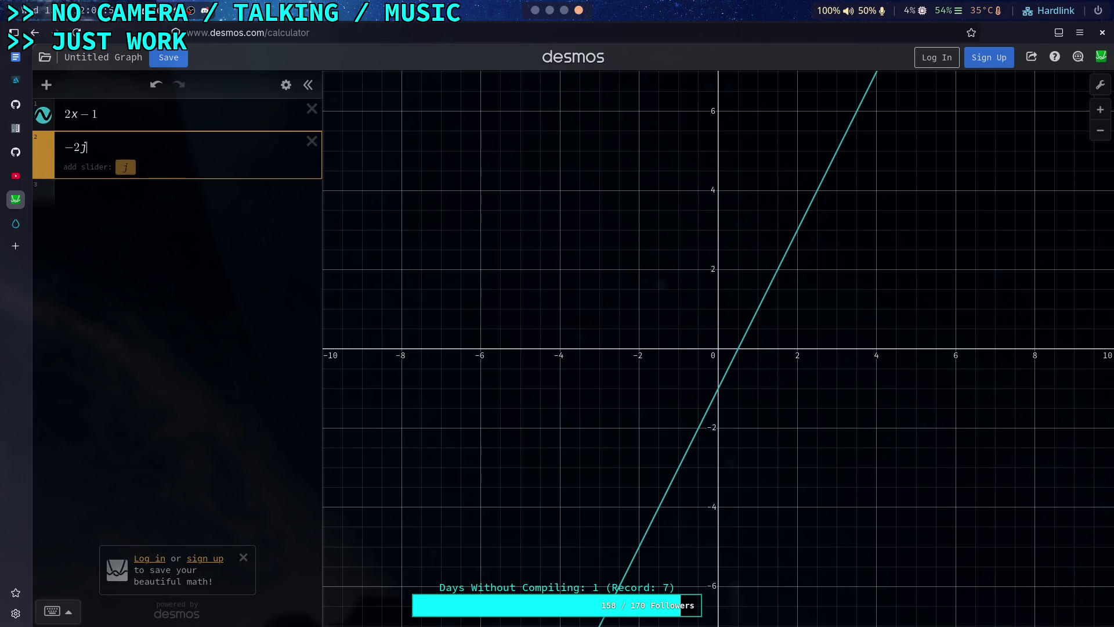
key(BackSpace)
text(x-1)
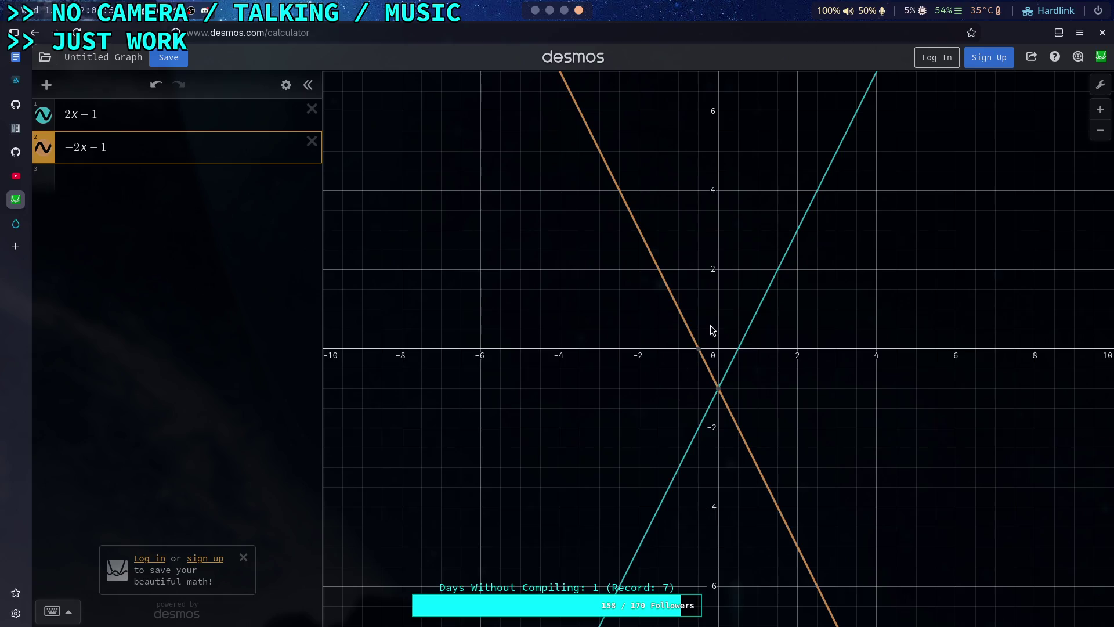
- Set the x-axis bounds to ±1.1, edit the y-axis bounds, and apply Zoom Square
click(1099, 86)
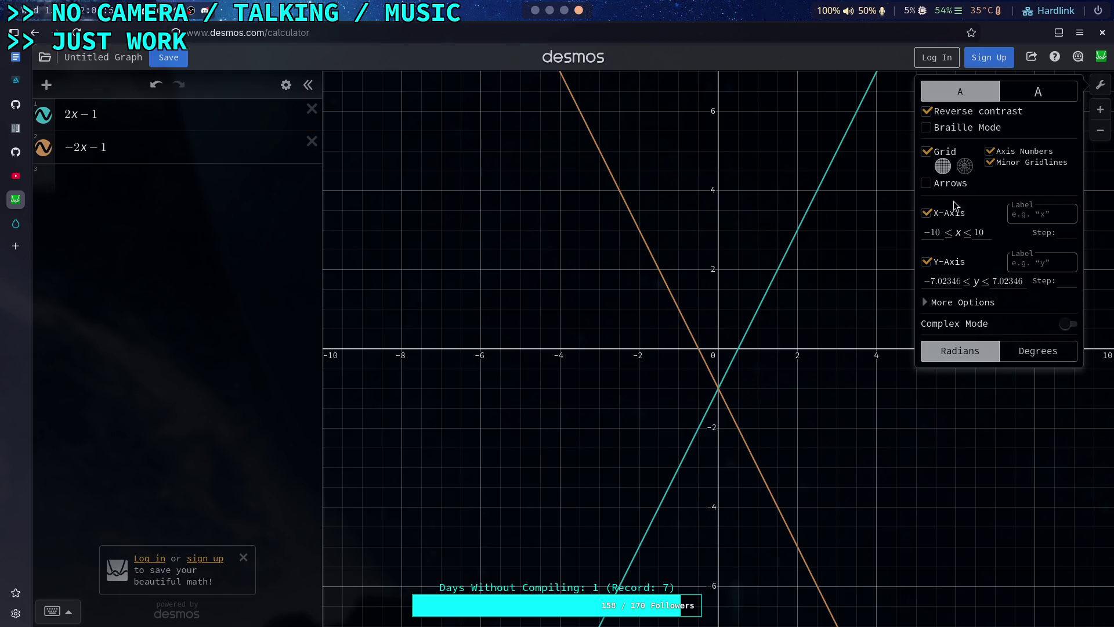
double_click(944, 232)
text(2)
double_click(979, 232)
text(2)
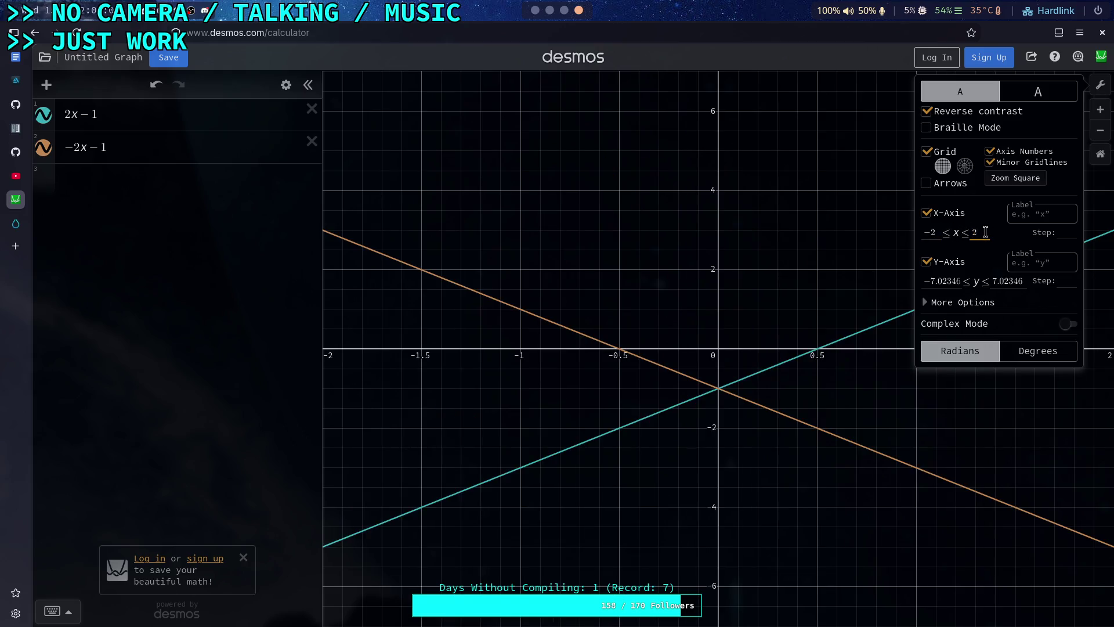
double_click(932, 232)
text(1.1)
double_click(978, 232)
text(1.1)
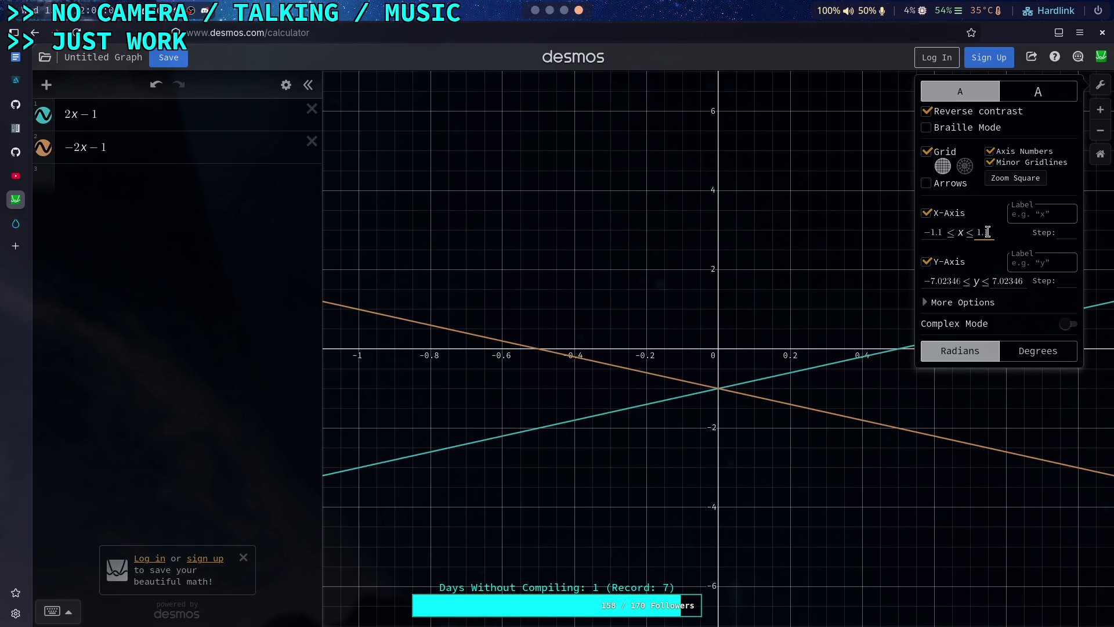
double_click(942, 281)
text(2)
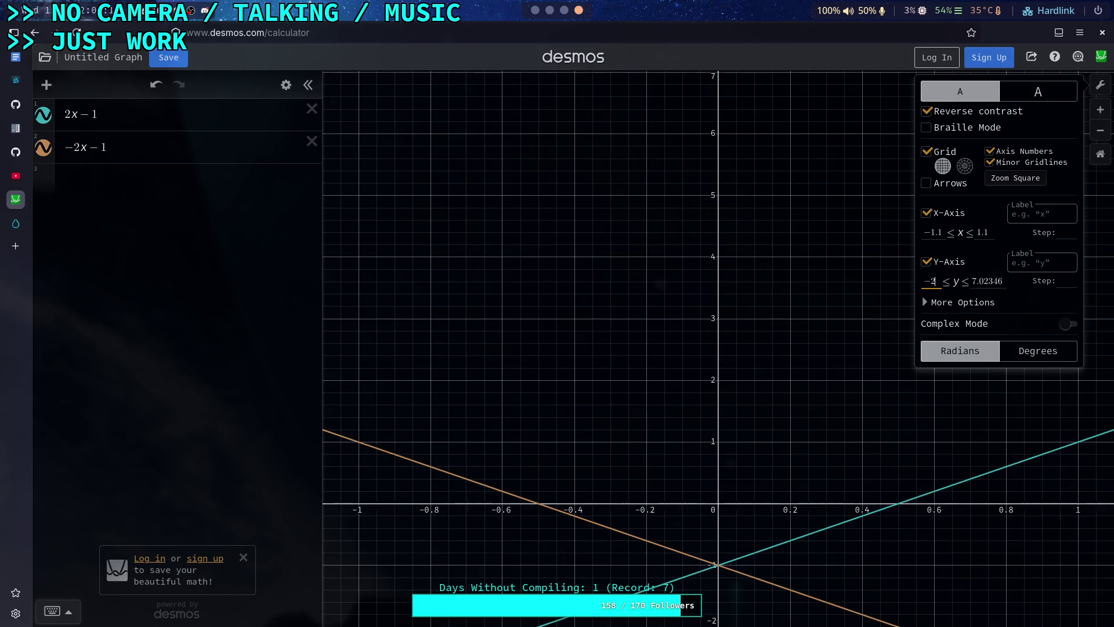
double_click(990, 282)
text(1)
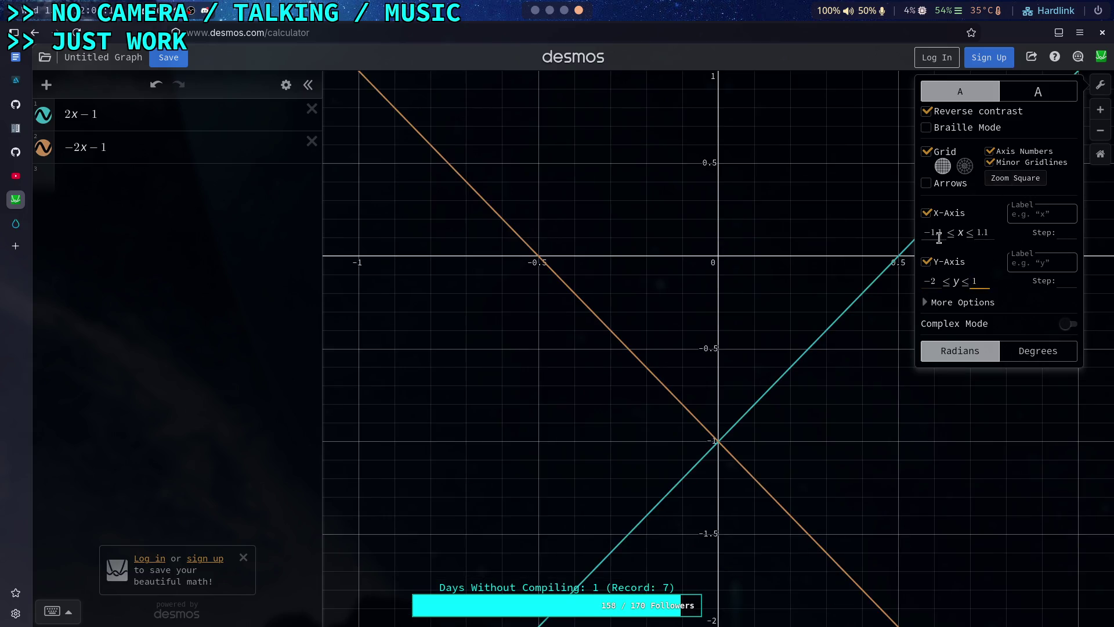
click(1018, 185)
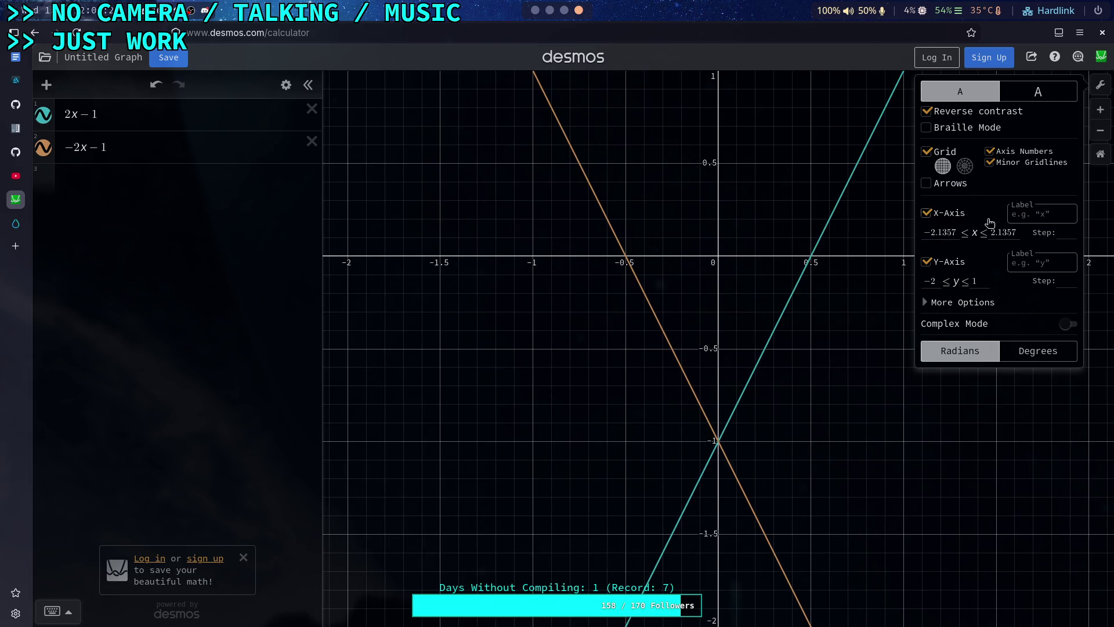
- Set the y-axis to −2 to 2 and the x minimum to −1.1, then Zoom Square again
double_click(943, 233)
text(1)
double_click(984, 232)
text(1)
click(1025, 183)
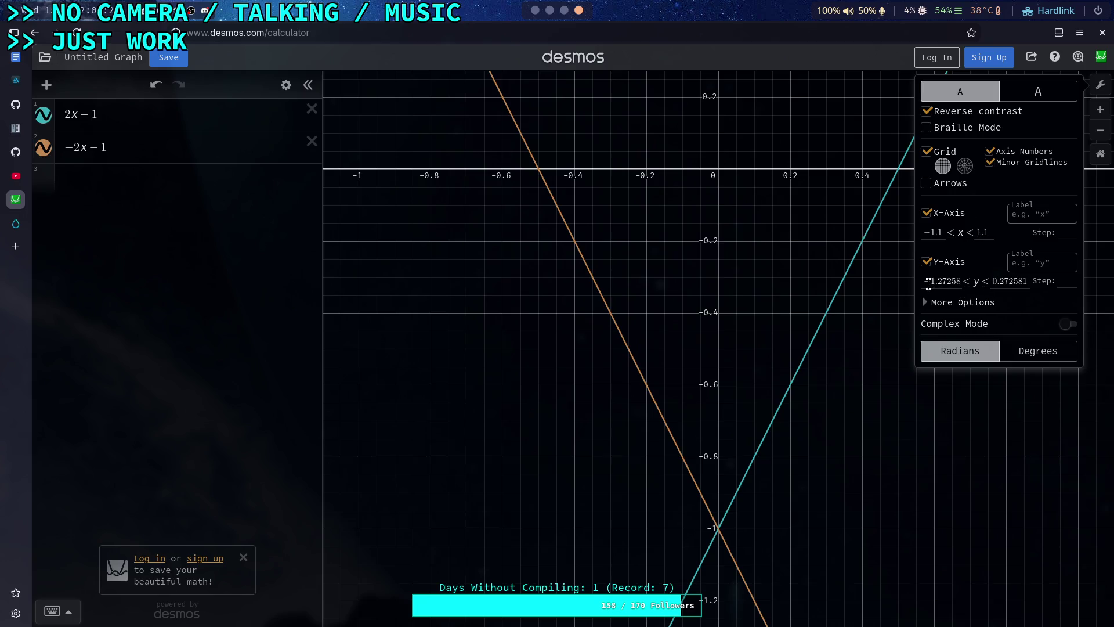
double_click(931, 283)
text(-2)
double_click(989, 285)
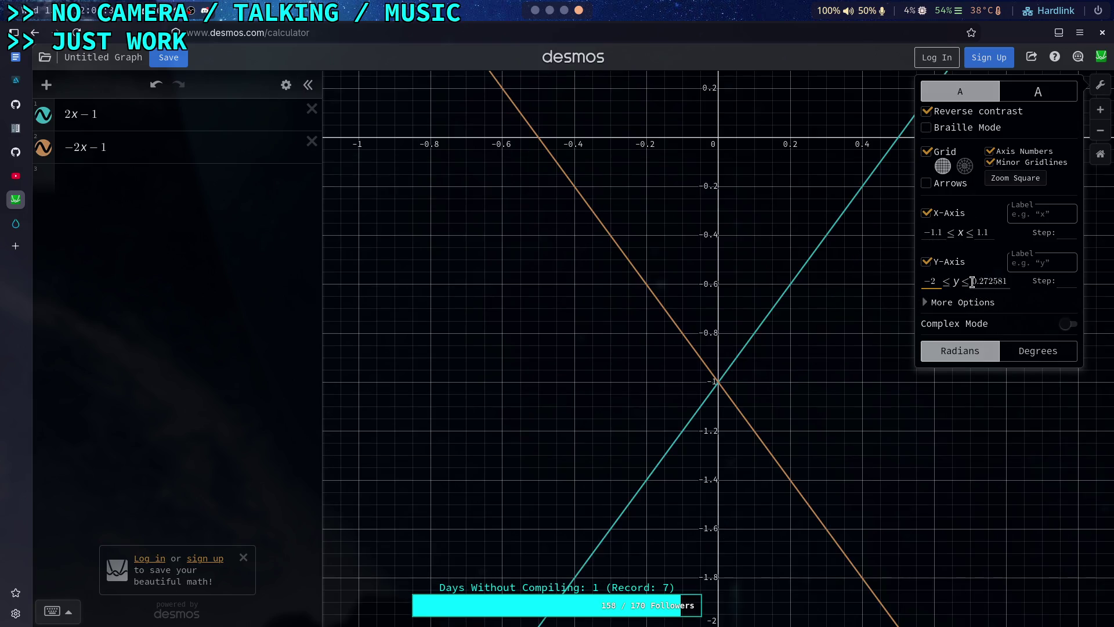
text(2)
click(953, 232)
key(BackSpace)
key(BackSpace)
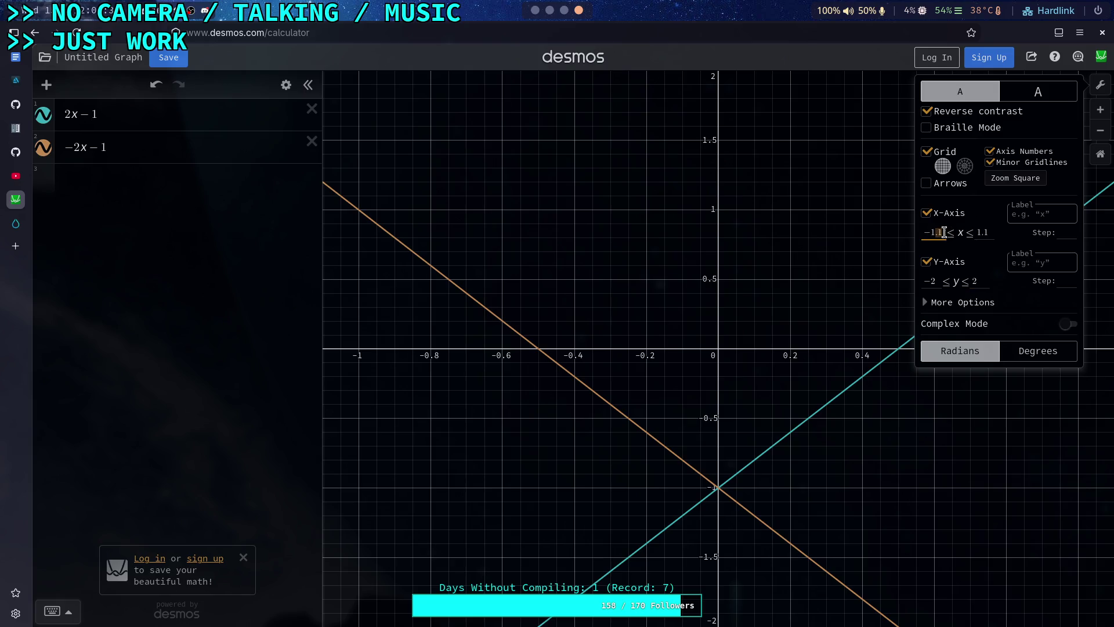
text(.1)
click(989, 232)
click(1009, 179)
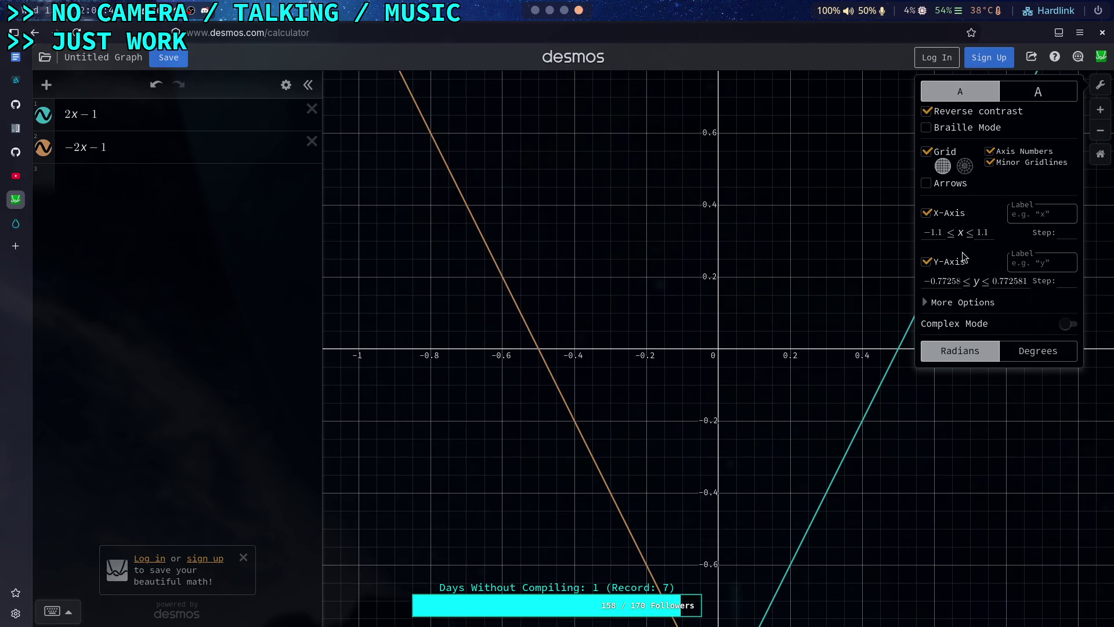
- Reapply x minimum −1.1 and y-axis −2 to 2, square the axes, and pan slightly left
click(944, 234)
key(BackSpace)
key(BackSpace)
text(.1)
double_click(940, 282)
text(-2)
double_click(1007, 281)
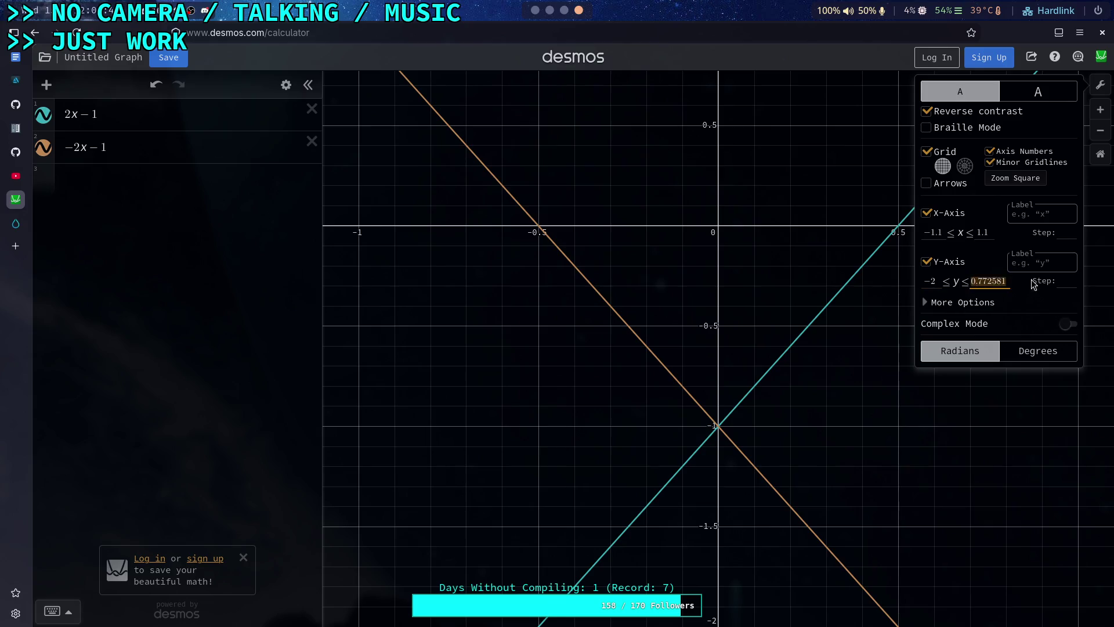
text(2)
click(1013, 181)
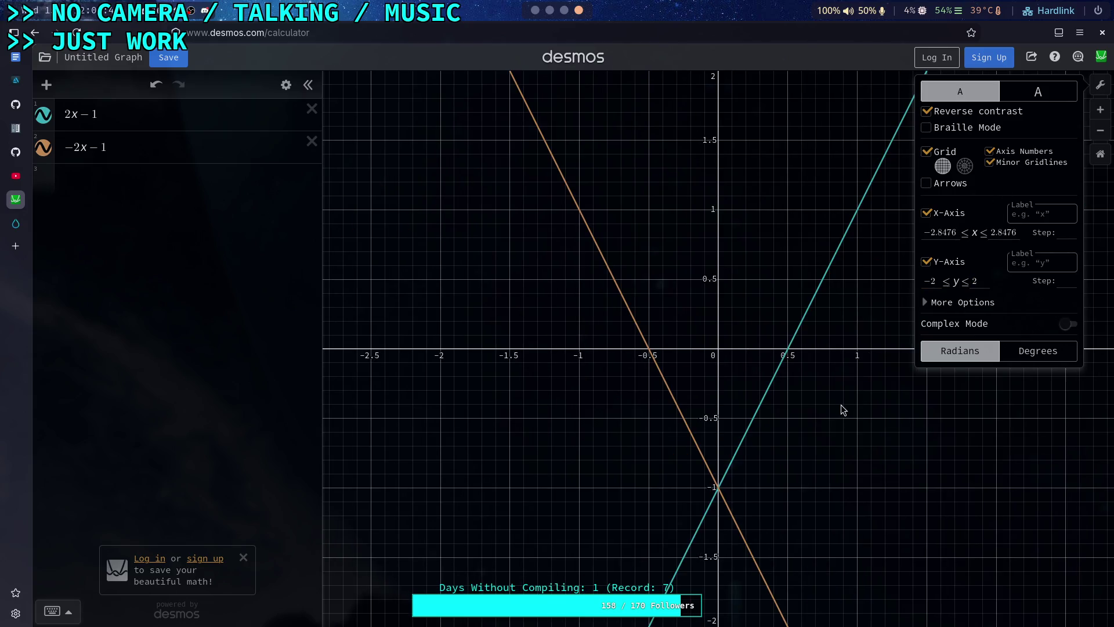
drag(841, 356, 757, 356)
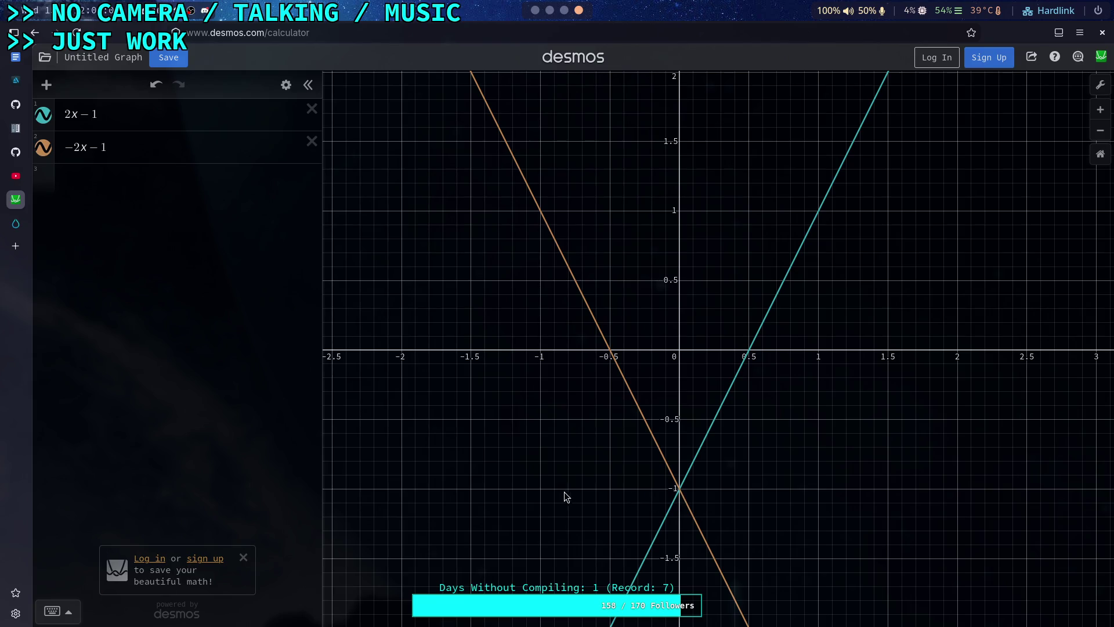
- Return to Godot and save CrawlerLeg.gd
click(534, 10)
double_click(986, 285)
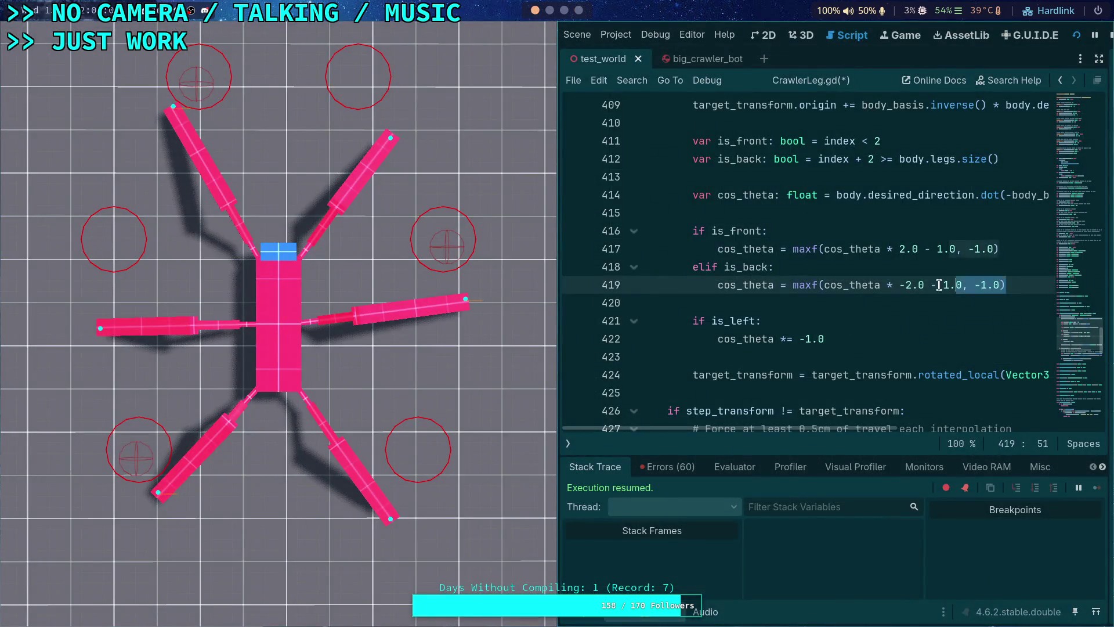
click(783, 249)
click(721, 294)
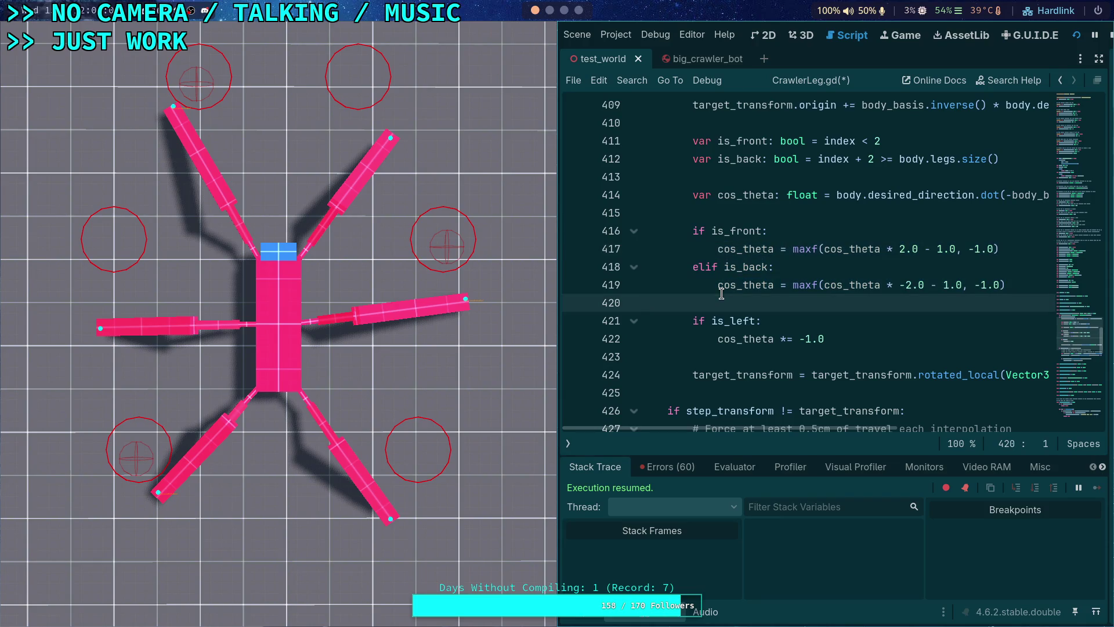
key(ctrl+s)
- Run the game, step it forward three ticks, then stop it
key(F5)
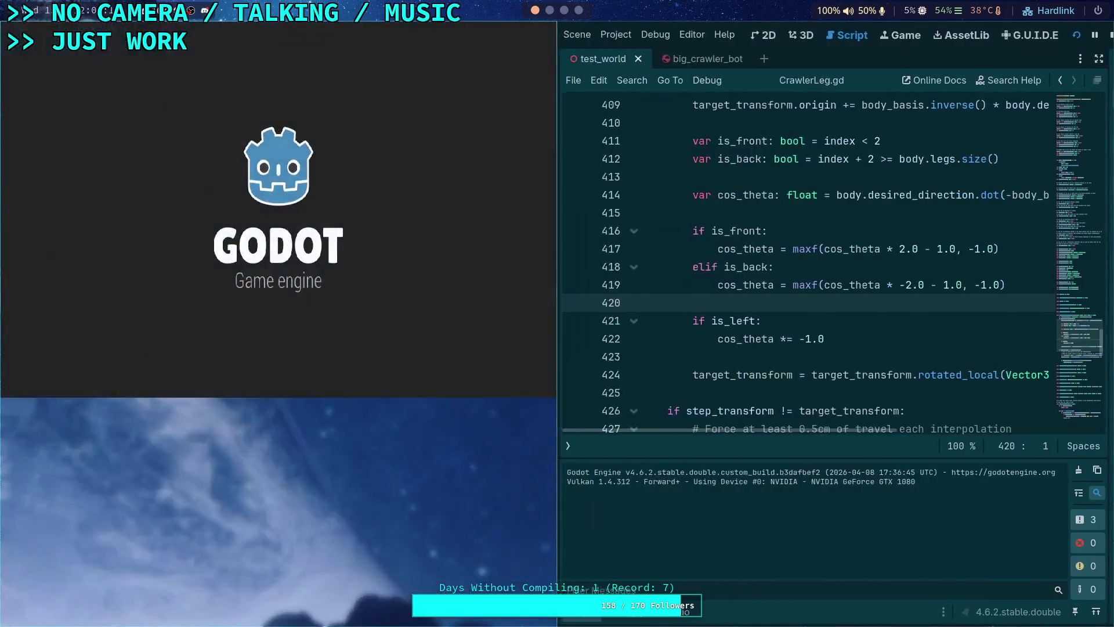
key(period)
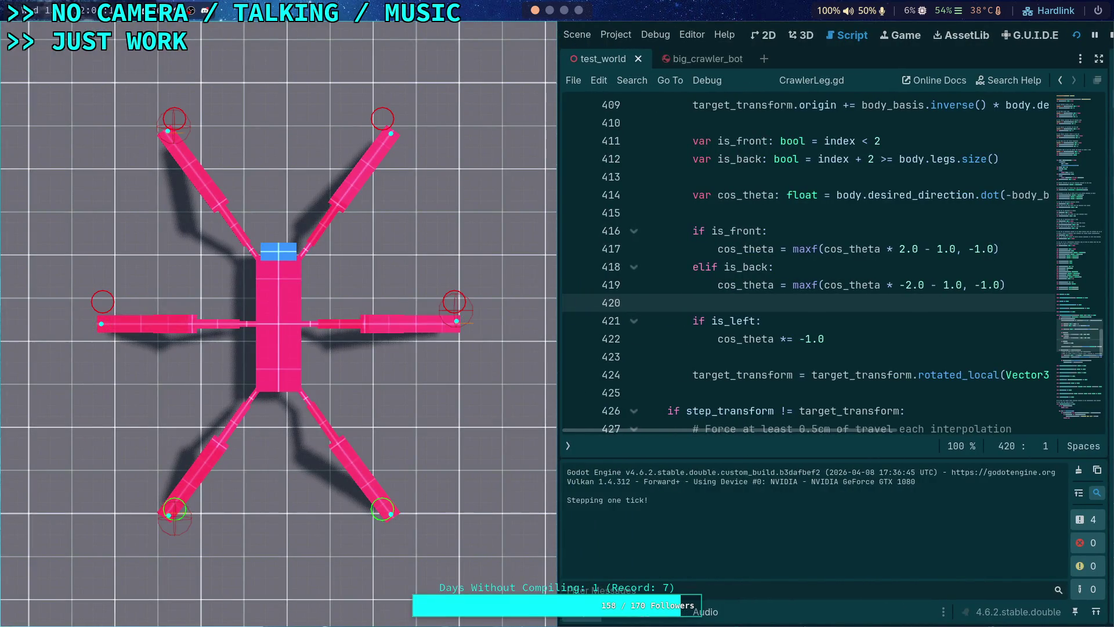
key(period)
key(period)
key(period)
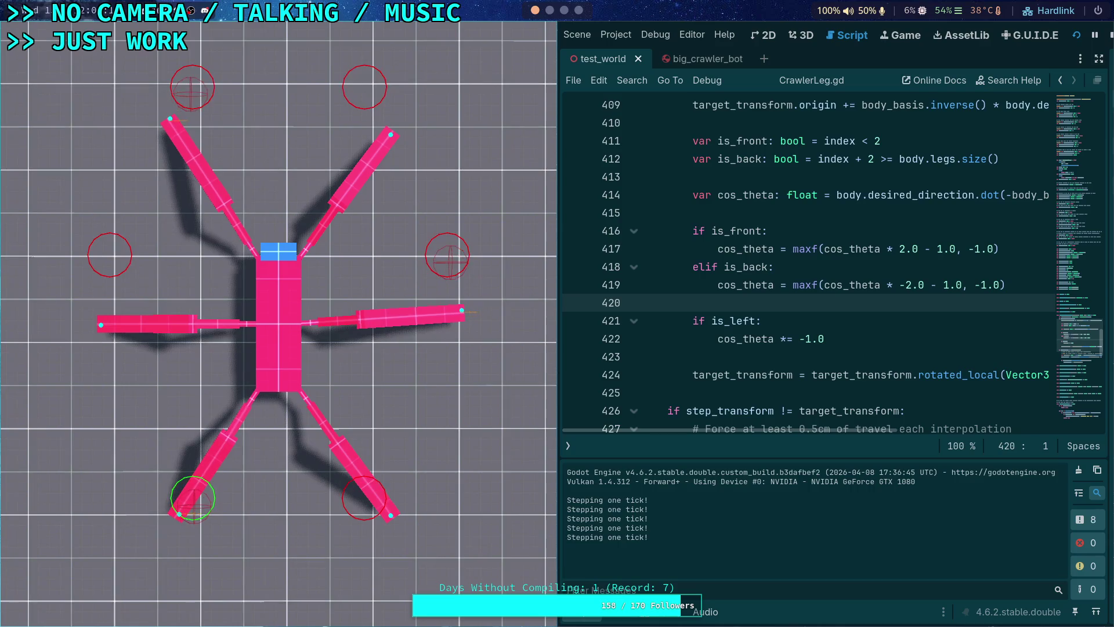
key(period)
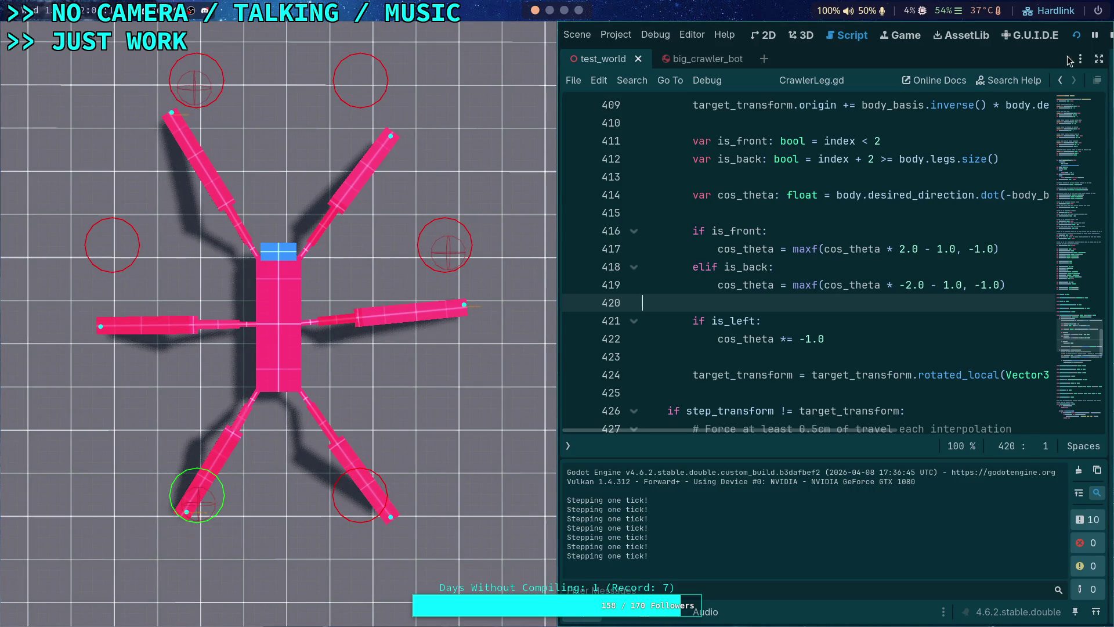
click(1108, 35)
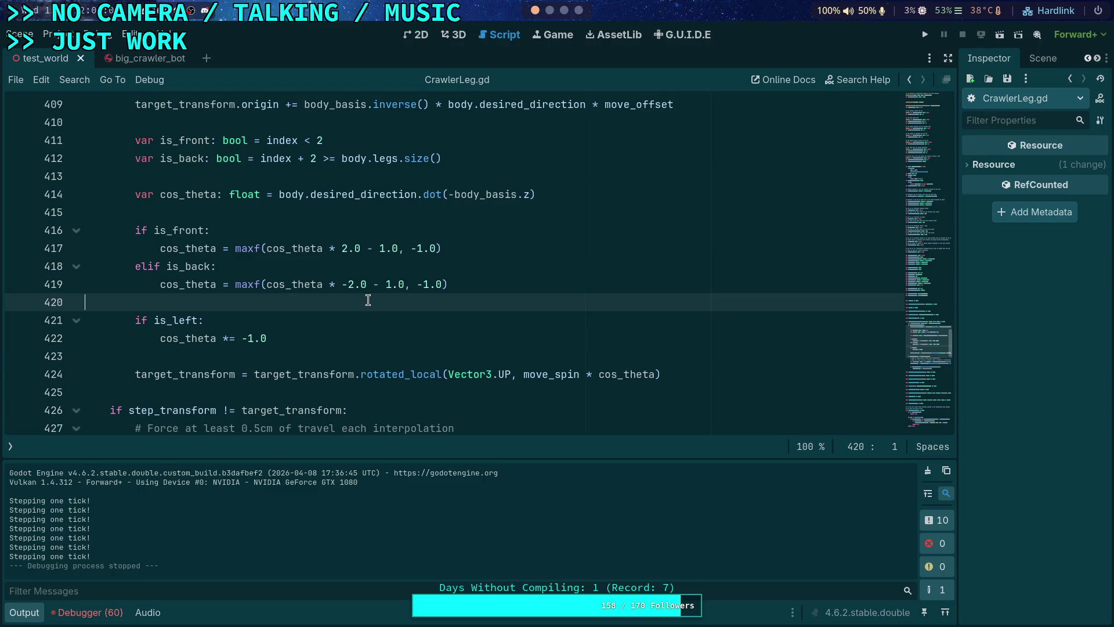
click(564, 11)
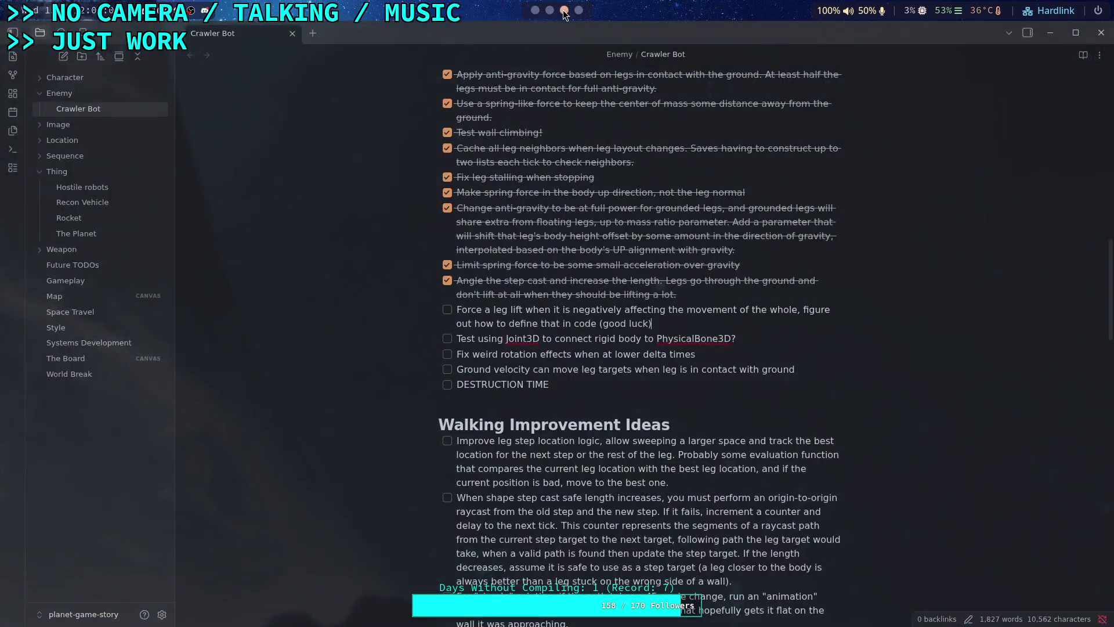
- Return to Desmos and hide expression 1, the 2x − 1 line
click(578, 10)
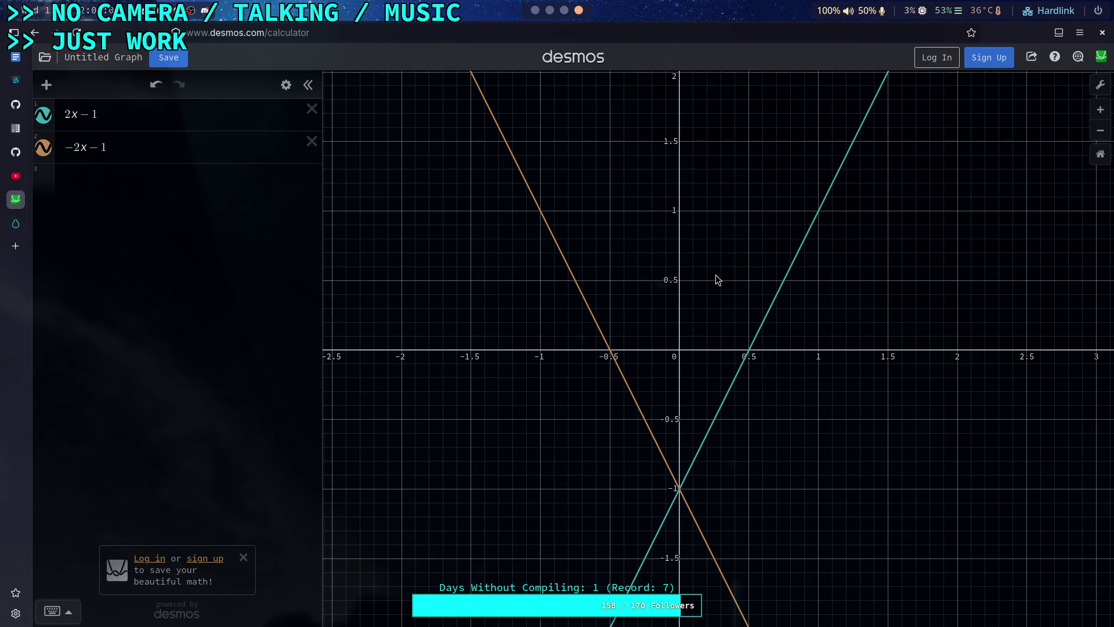
click(46, 120)
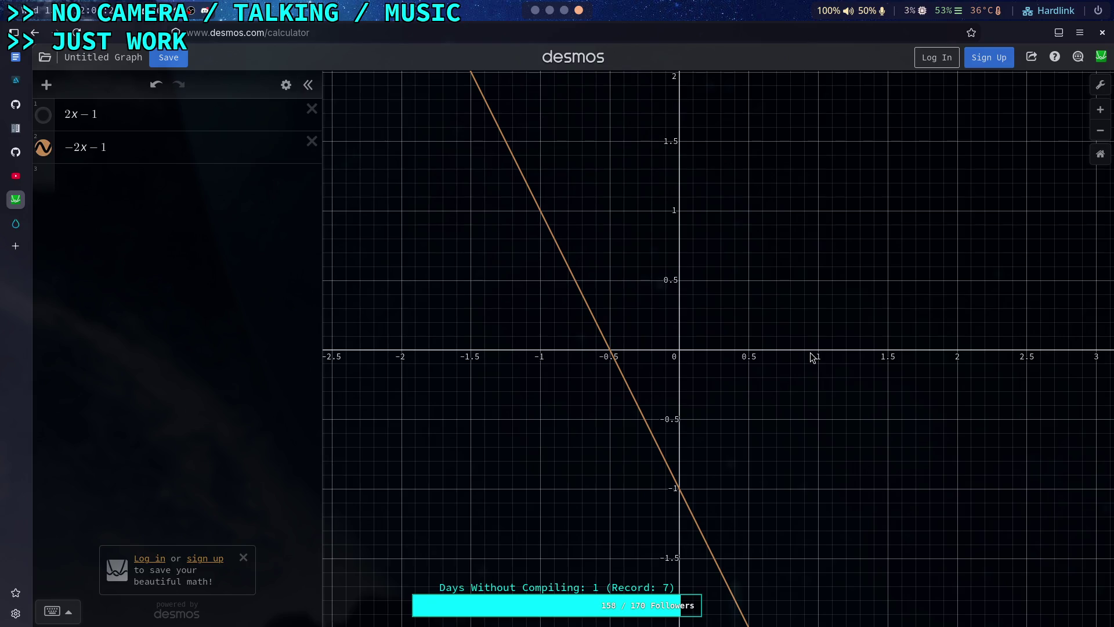
- Delete the redundant elif is_back branch on lines 418–419 and save the script
key(super+1)
text(is_ba:)
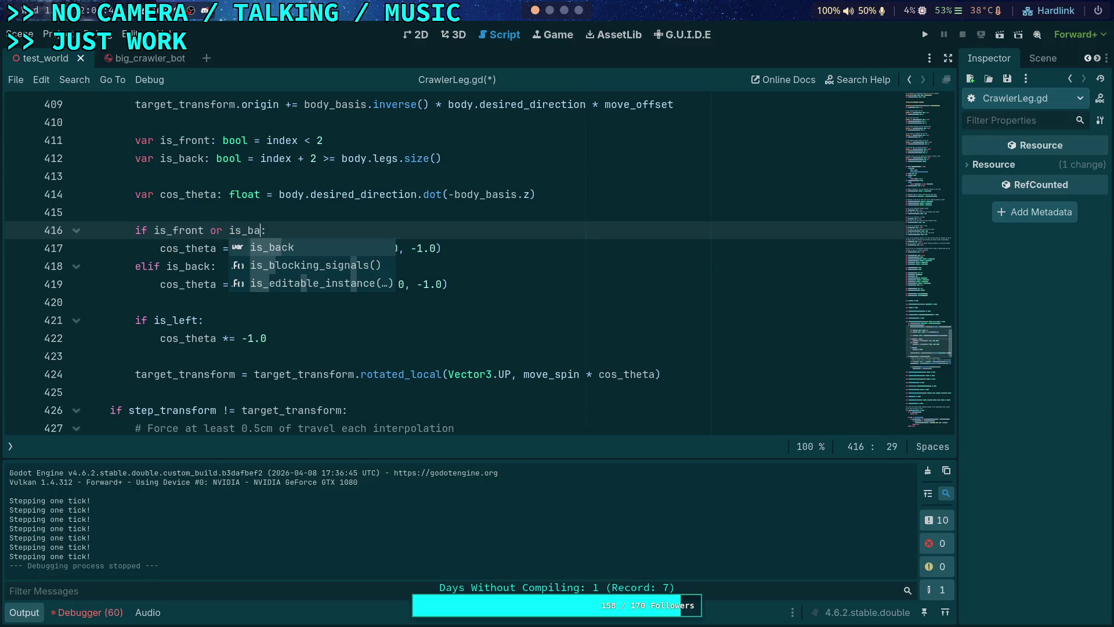
key(Return)
drag(459, 276, 486, 241)
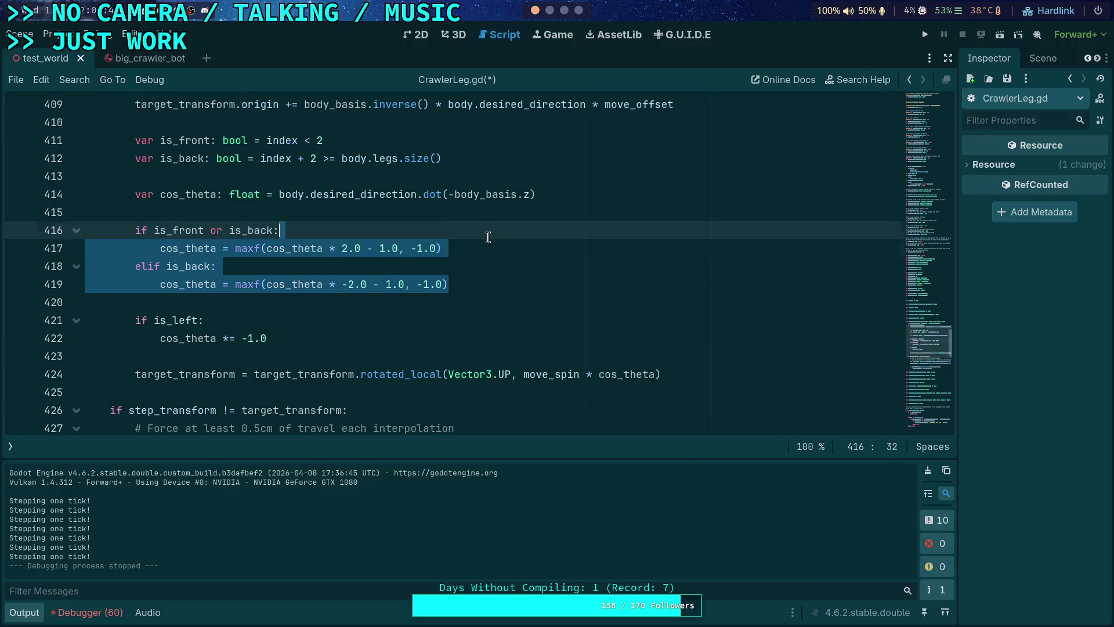
key(BackSpace)
key(ctrl+s)
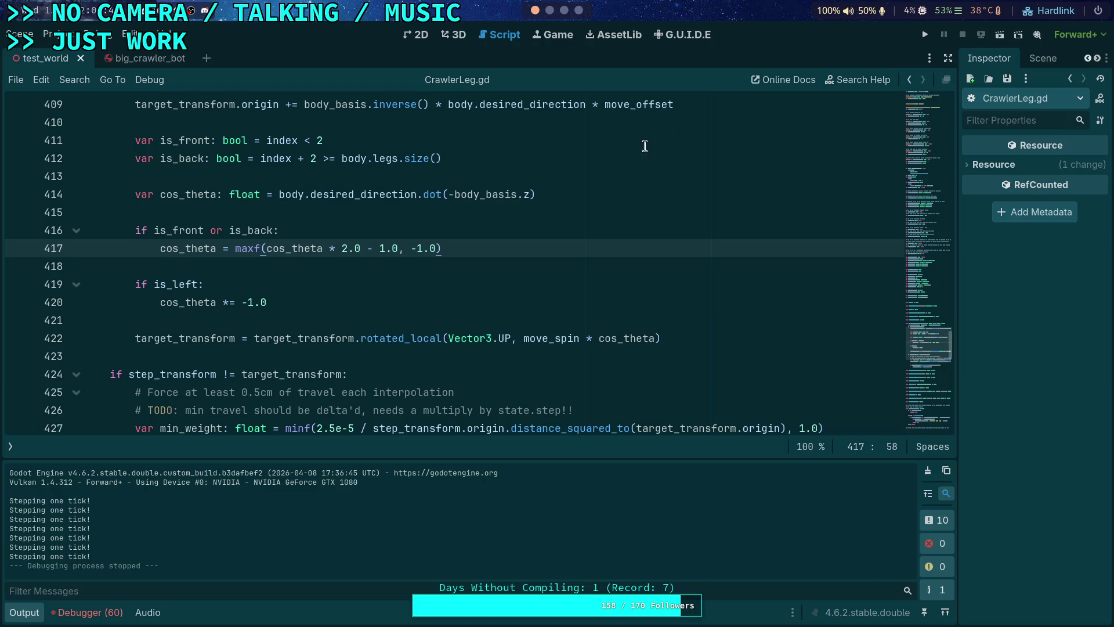
- Run the project, step the crawler five ticks, then stop the game
key(F5)
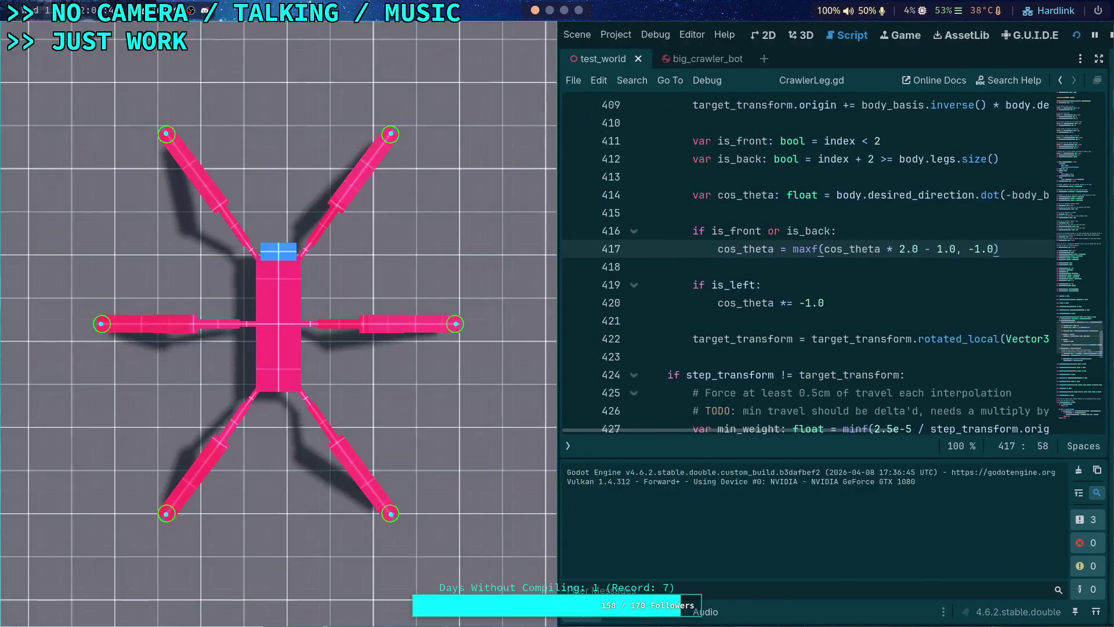
key(period)
key(period)
key(period)
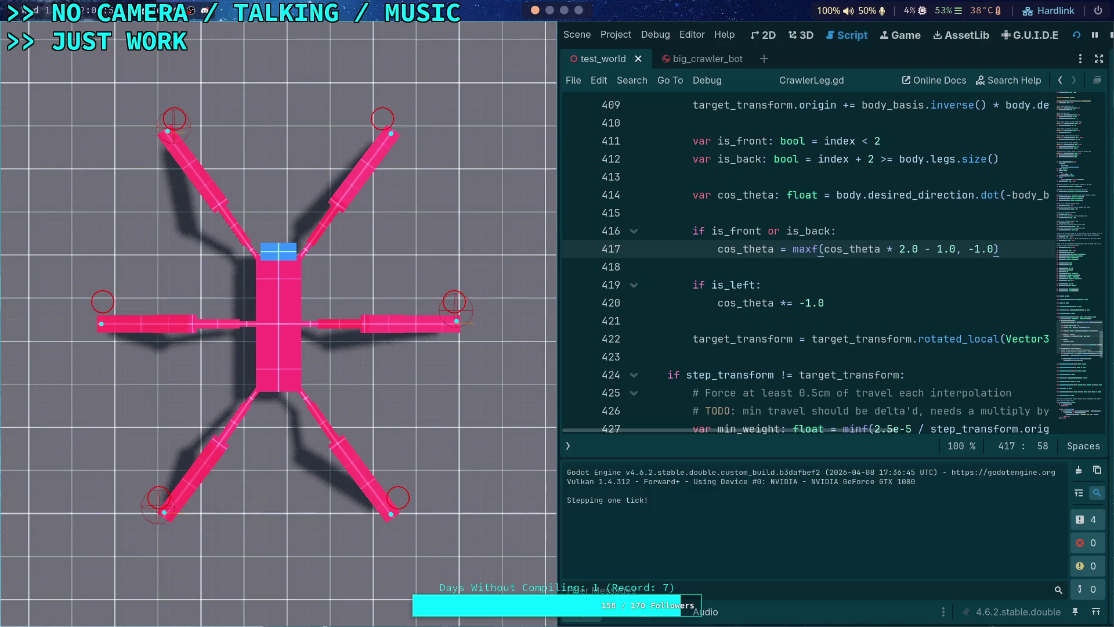
key(period)
key(period)
key(period)
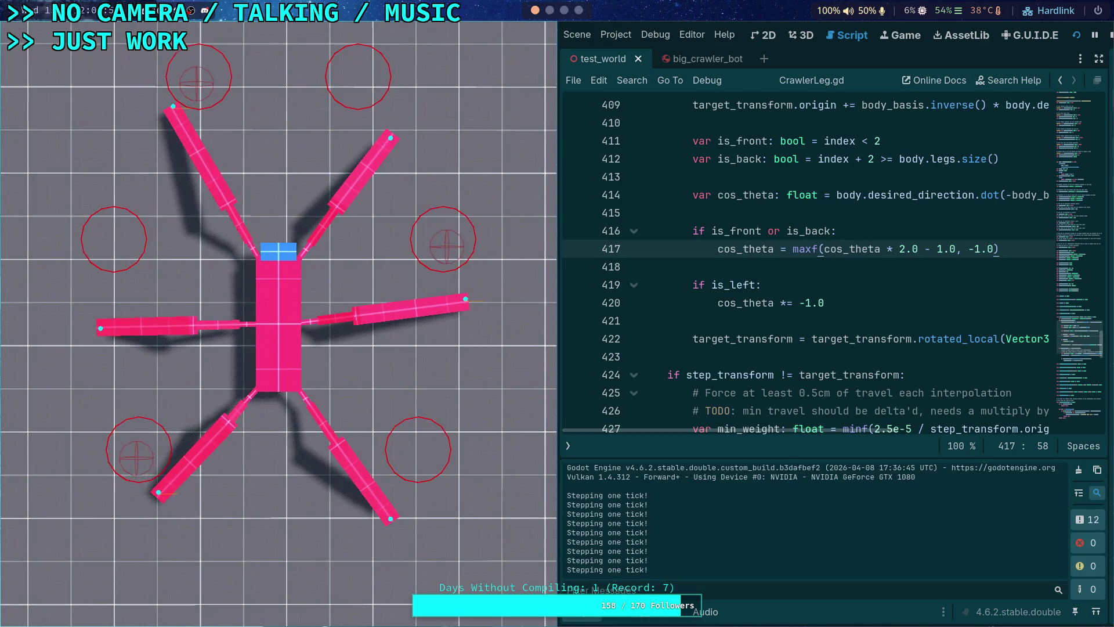
key(period)
key(period)
key(period)
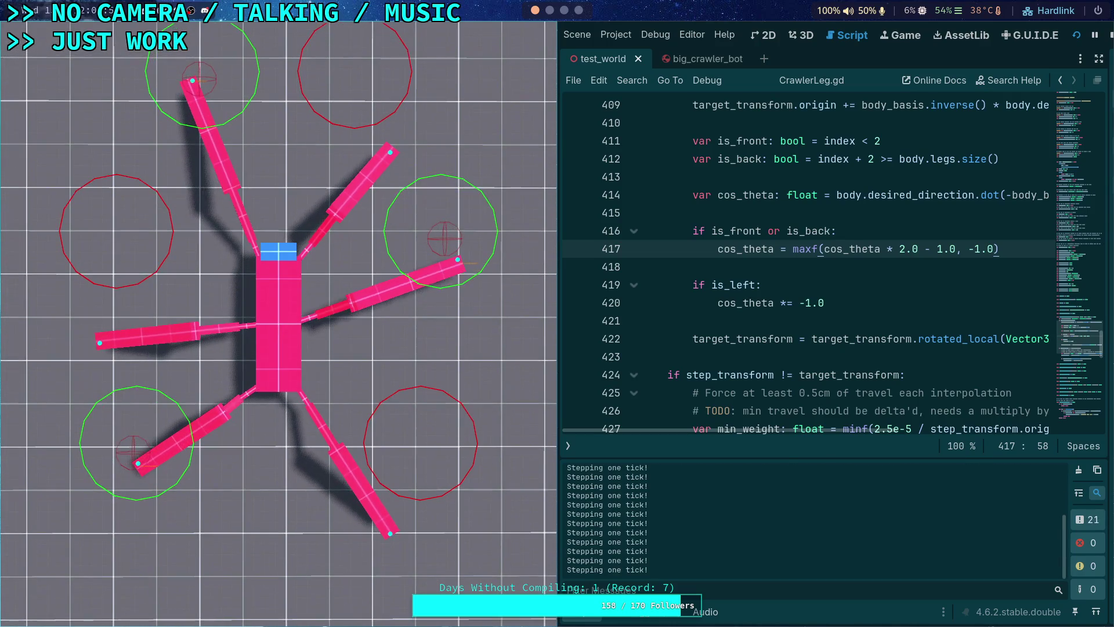
key(period)
key(period)
key(period)
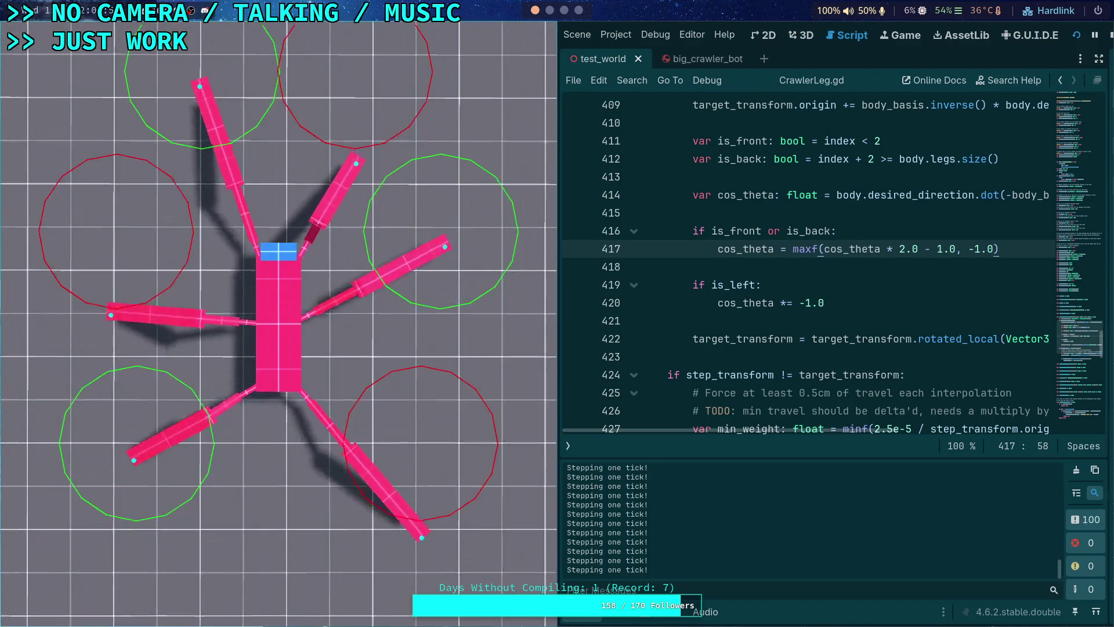
key(period)
key(period)
key(period)
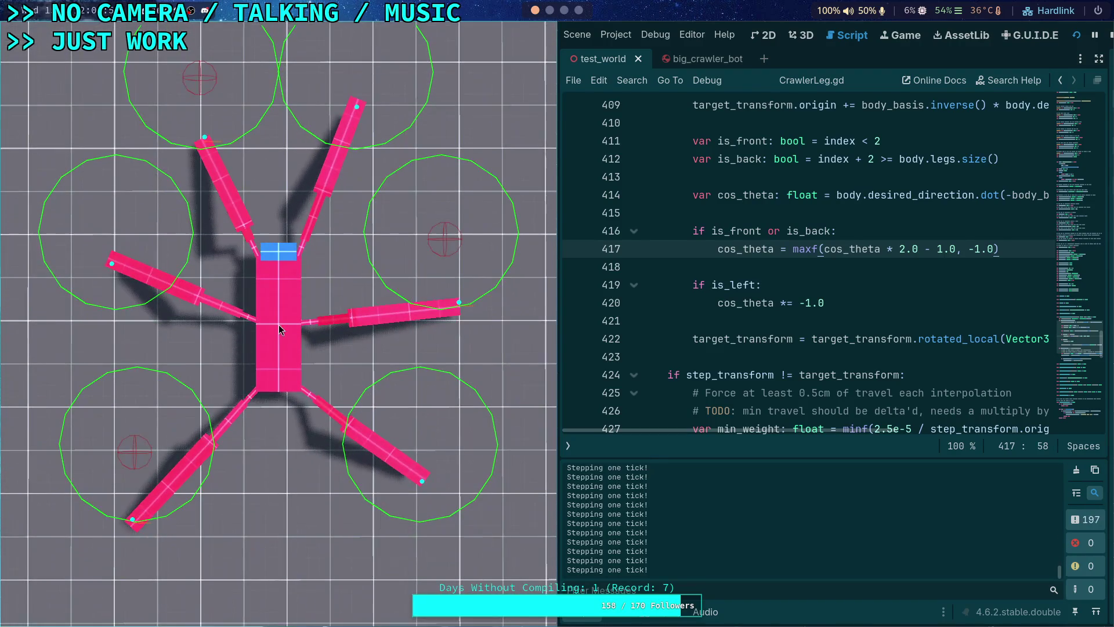
click(1110, 36)
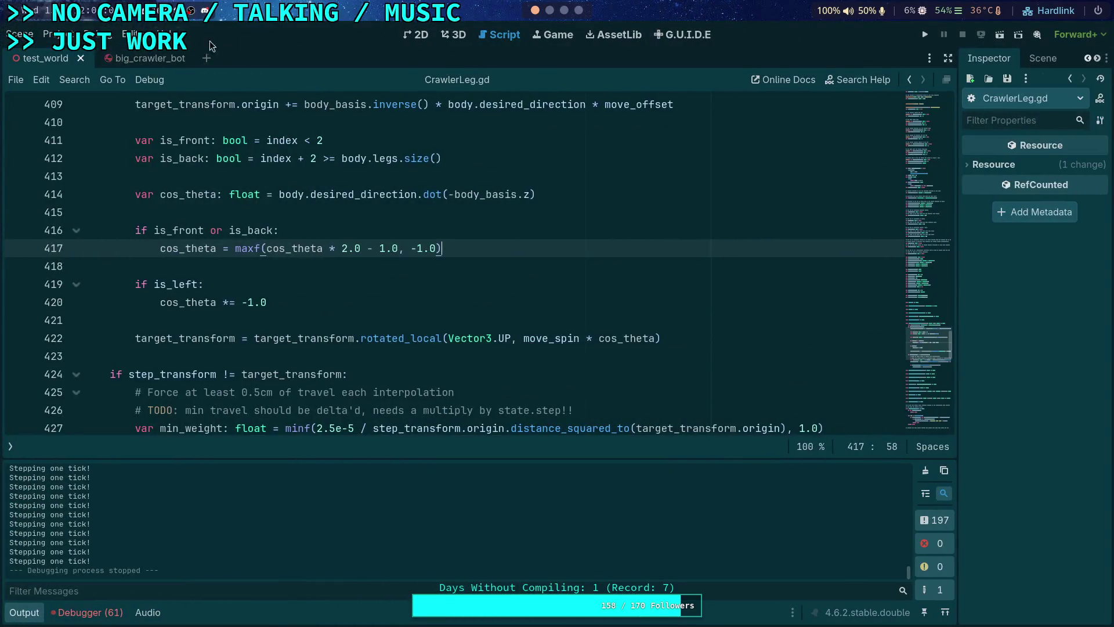
- Close big_crawler_bot and, in a top view of test_world, drag the player up-right
click(182, 59)
click(453, 34)
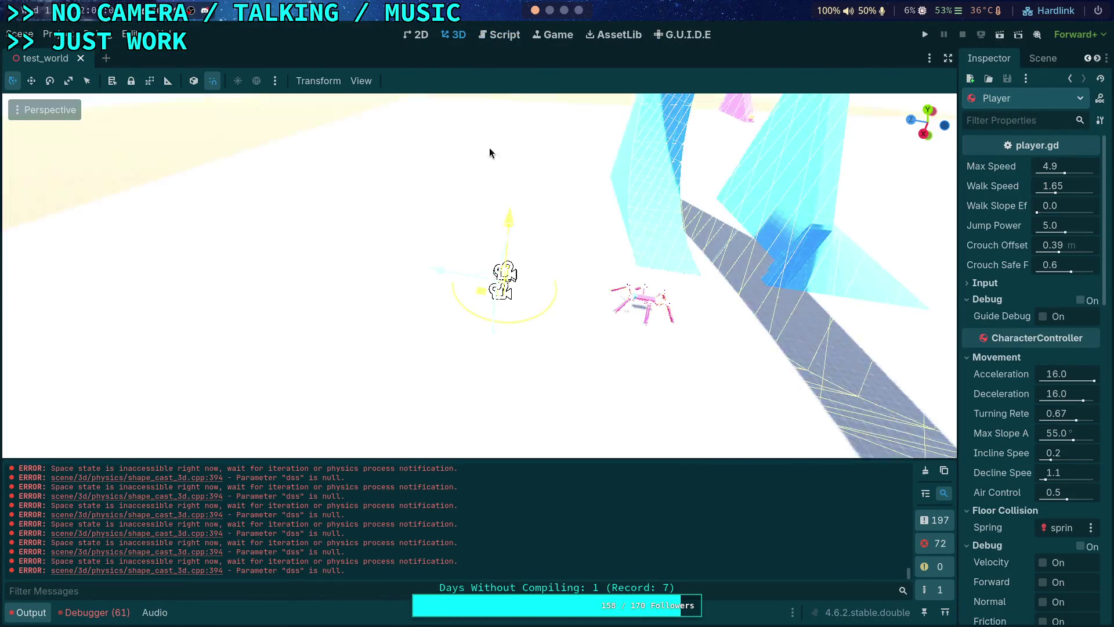
key(KP_7)
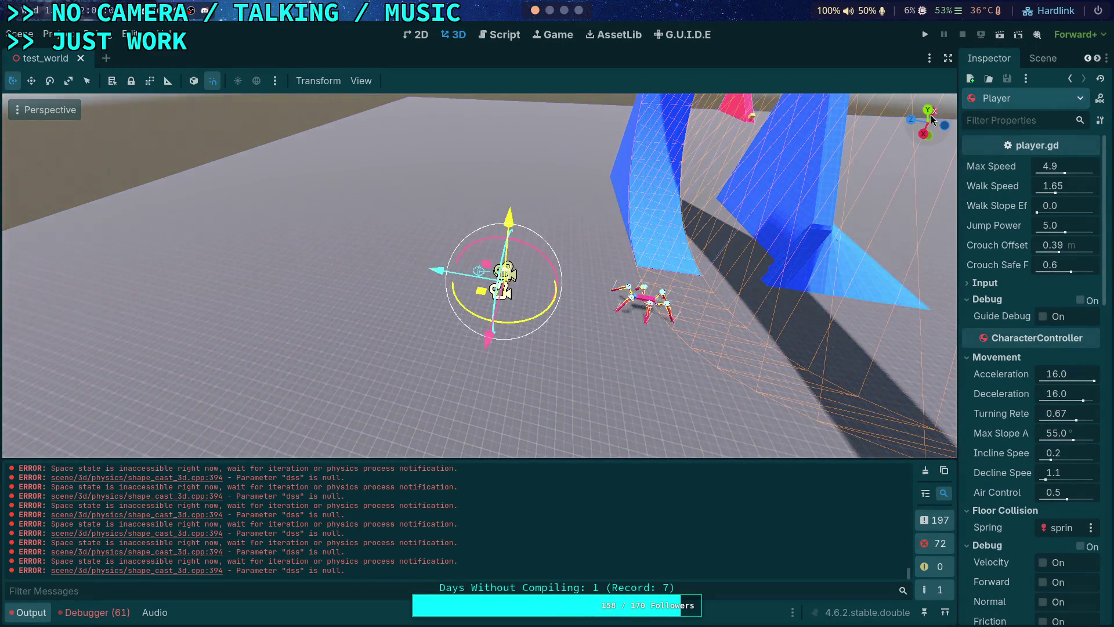
scroll(438, 296, up, 3)
drag(415, 388, 601, 369)
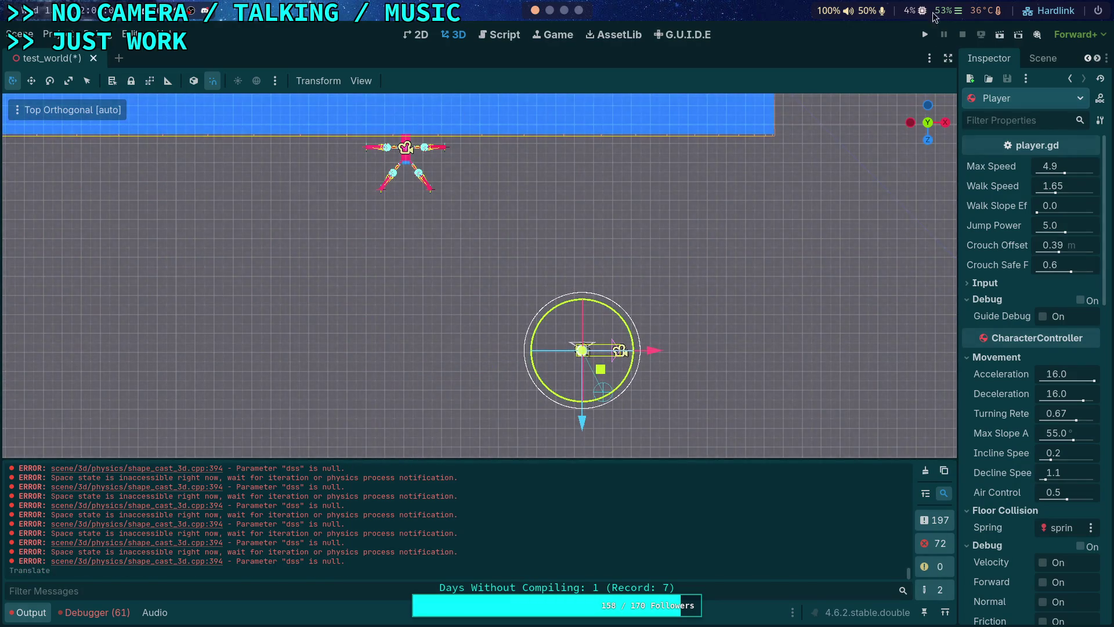
- Run the game, step through several ticks, and stop it with F8
click(923, 32)
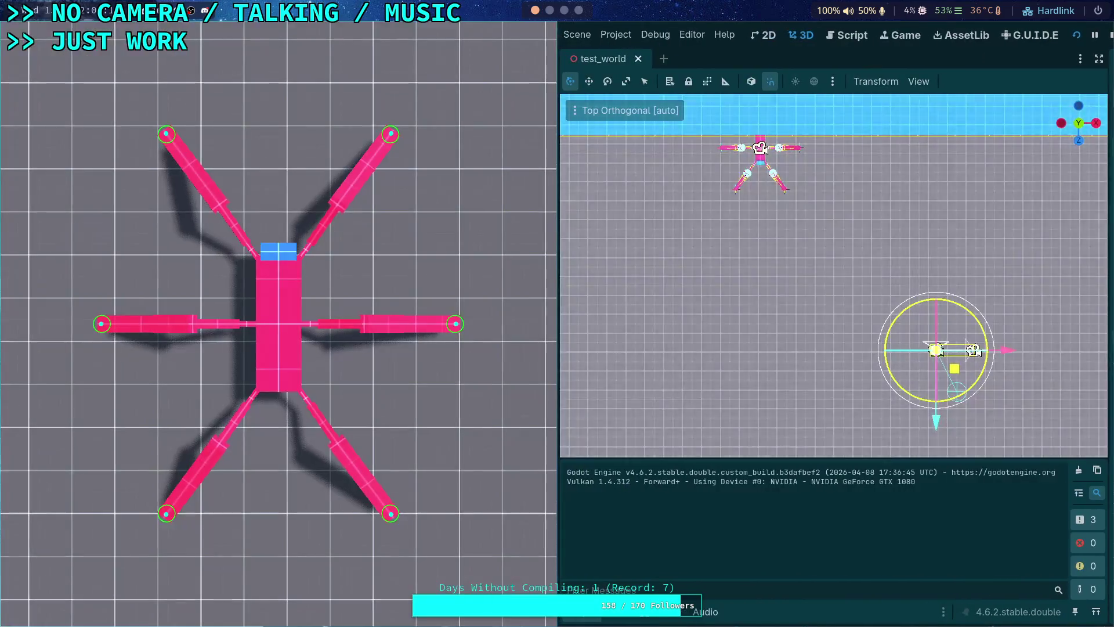
key(period)
key(period)
key(period)
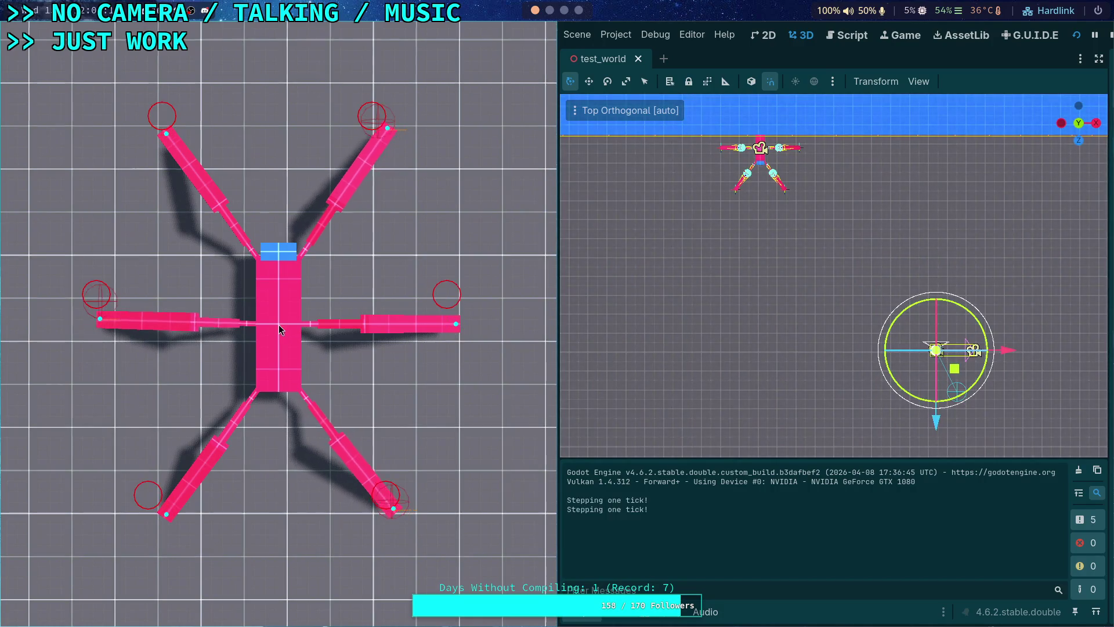
key(period)
key(period)
key(period)
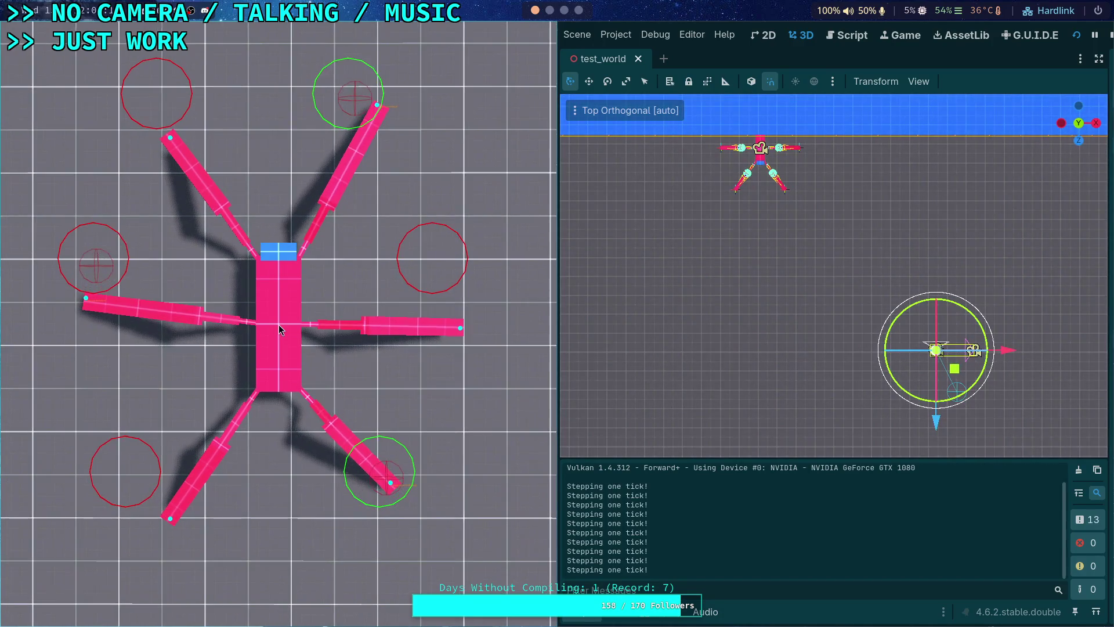
key(period)
key(period)
key(period)
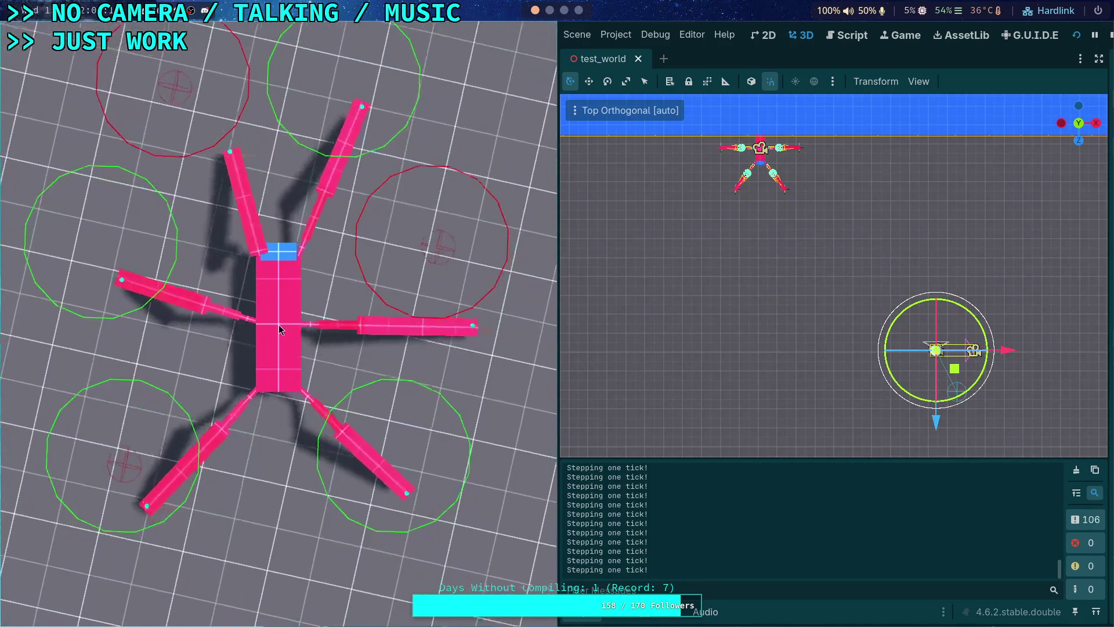
key(period)
key(period)
key(period)
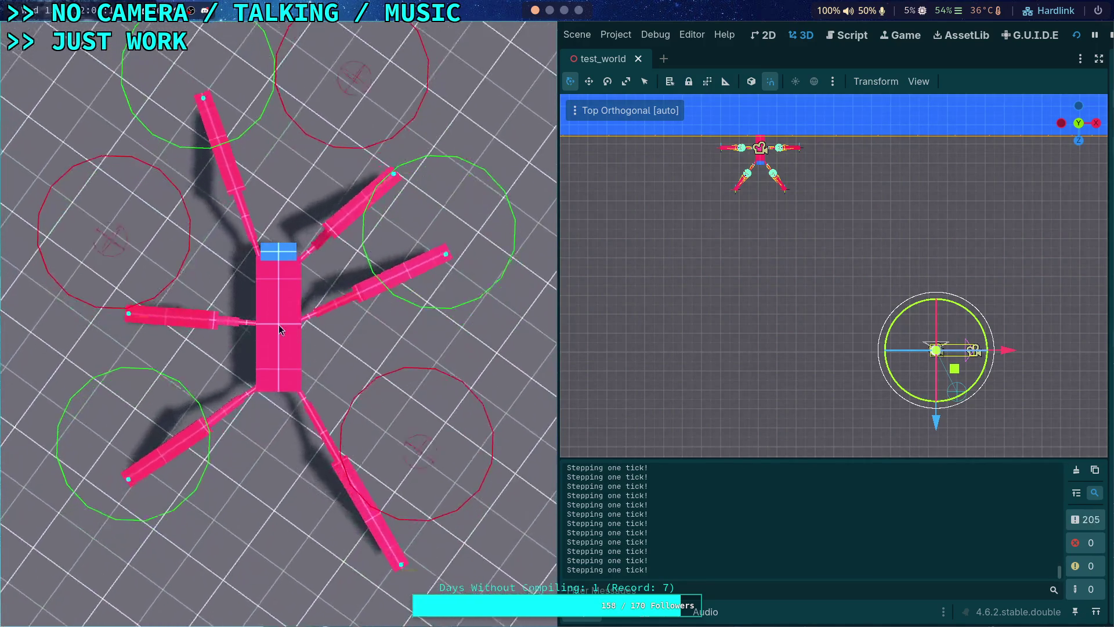
key(period)
key(period)
key(period)
key(F8)
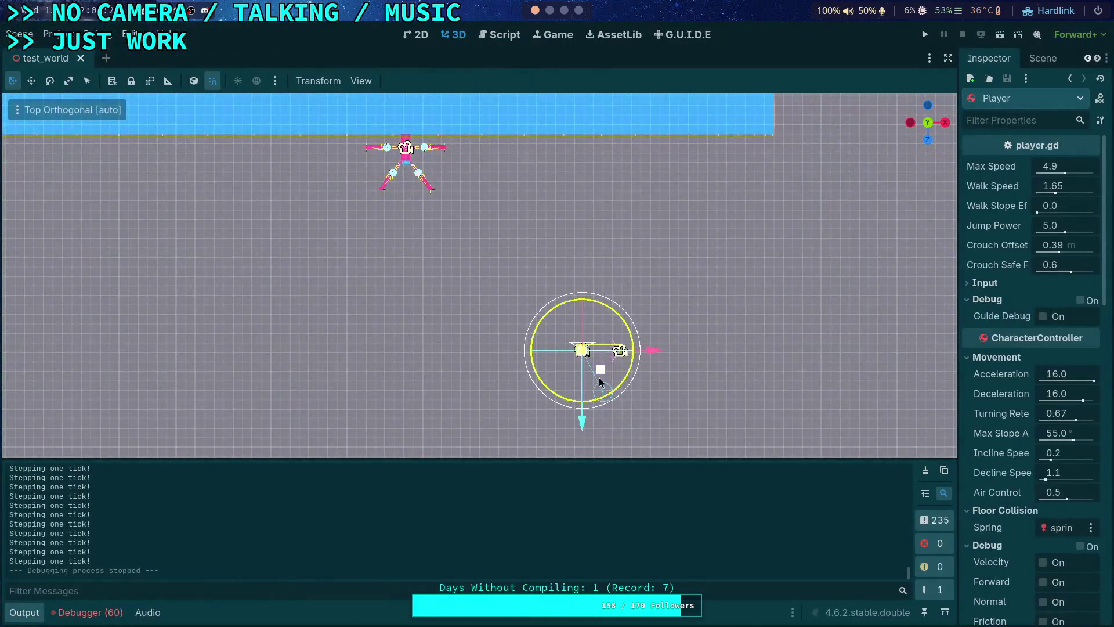
- Drag the player near the crawler, rerun and step two ticks, then go to Desmos
mouse_move(601, 370)
mouse_down()
mouse_move(677, 187)
mouse_move(699, 180)
mouse_up()
click(926, 36)
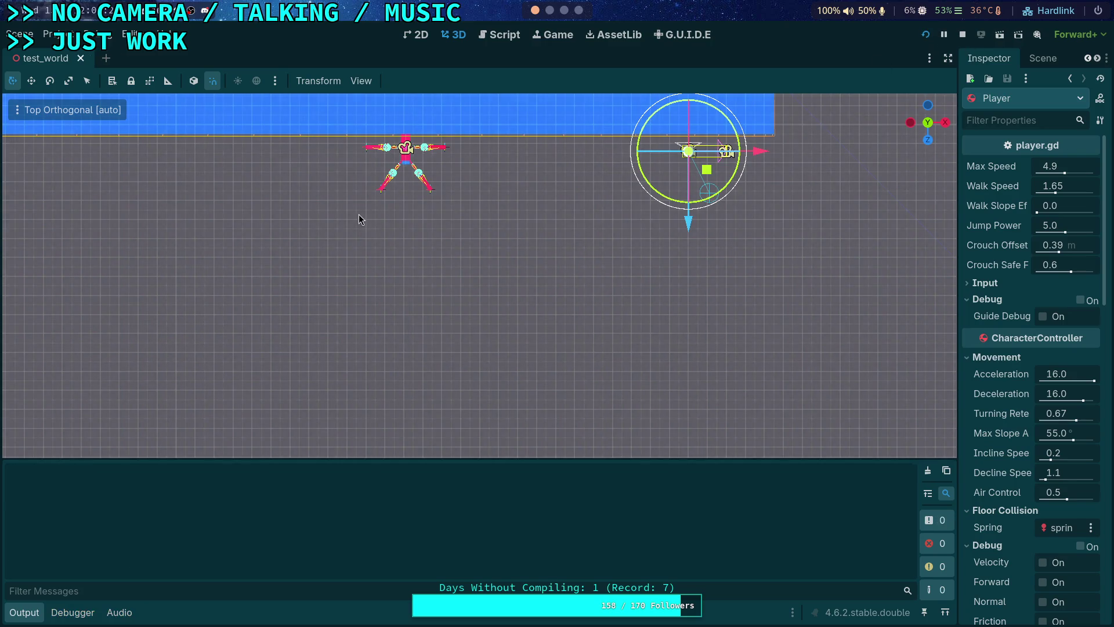
key(period)
key(period)
key(period)
key(period)
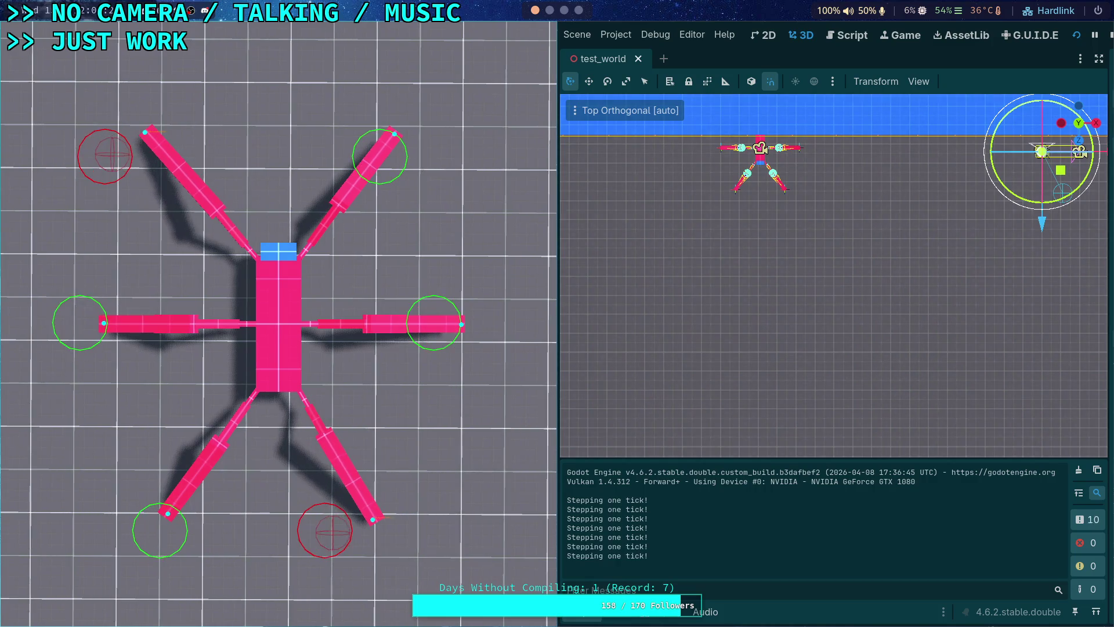
key(period)
key(period)
key(period)
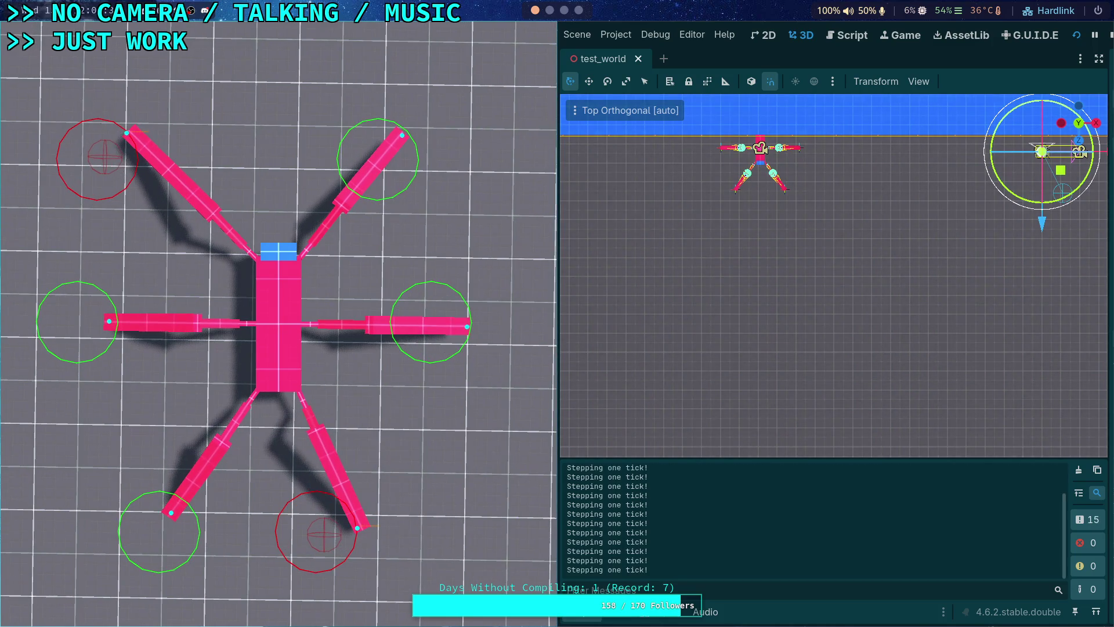
click(549, 10)
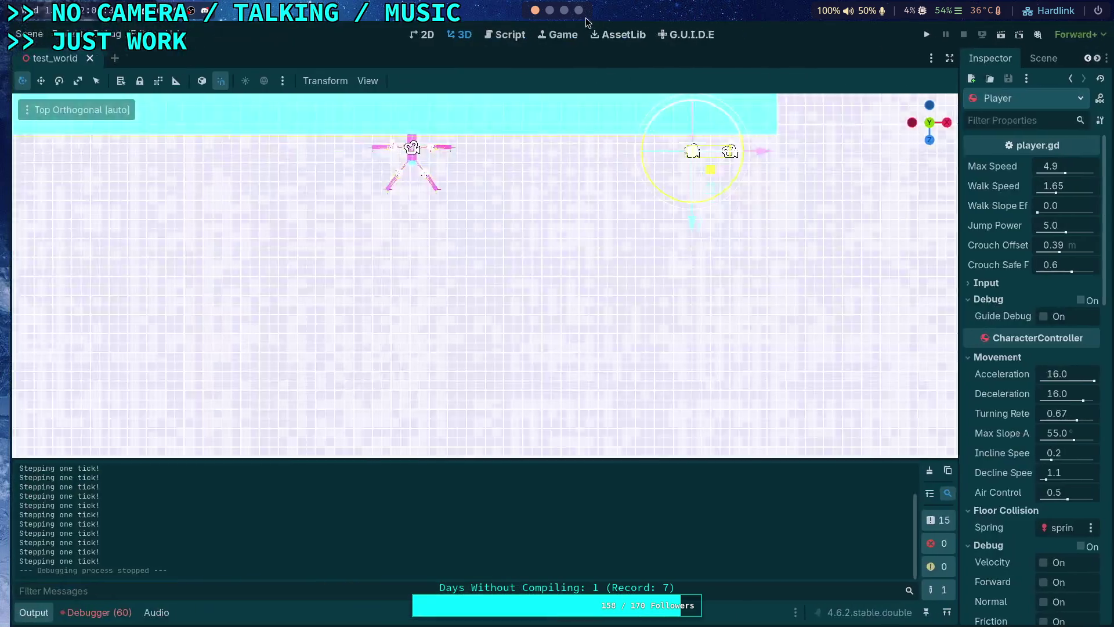
click(564, 10)
click(579, 11)
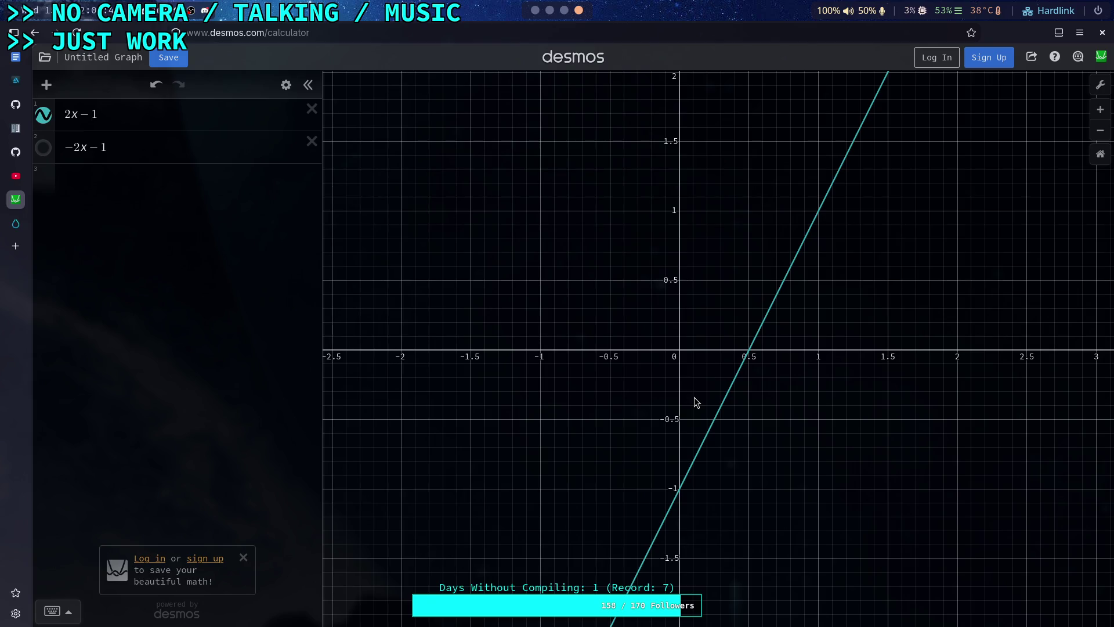
- Change expression 1 to 2|x|−1 and delete the −2x−1 expression
click(70, 112)
text(|x)
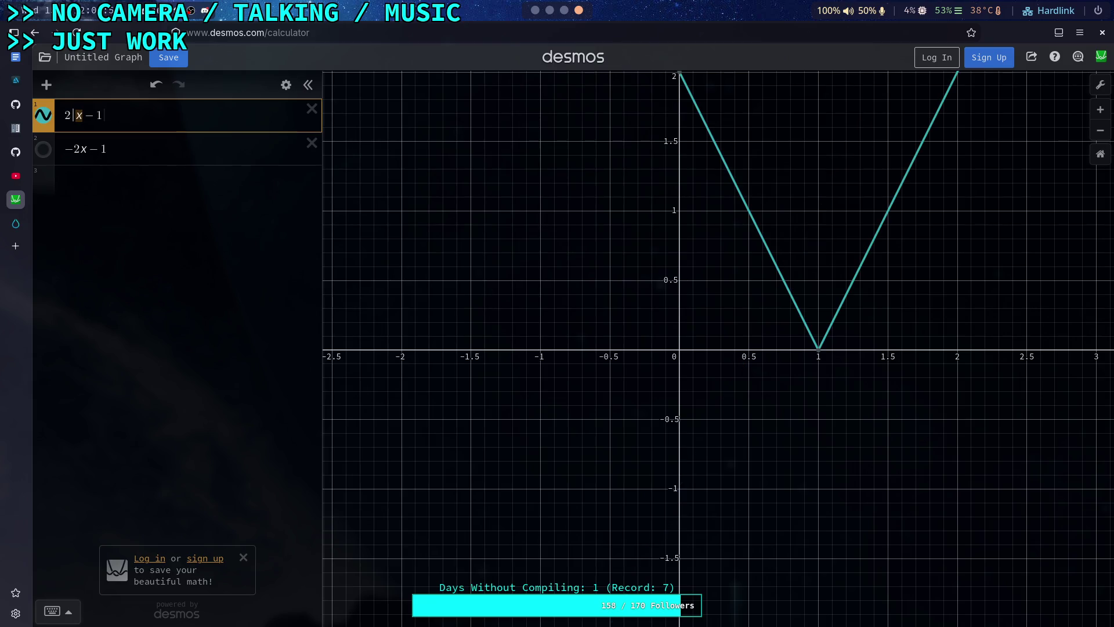
text(|)
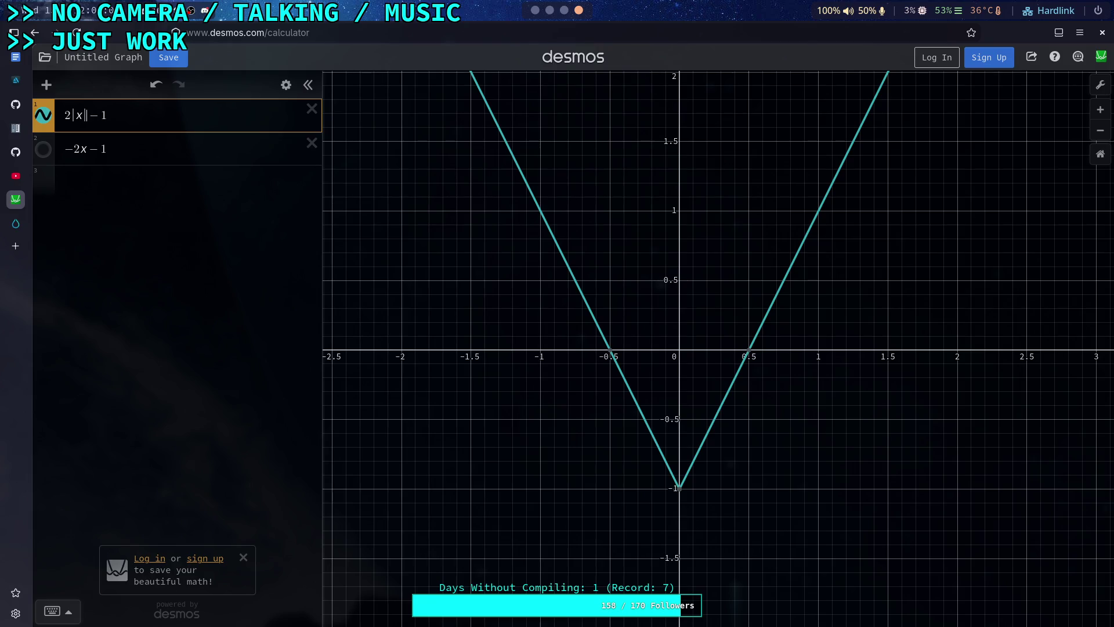
click(312, 142)
click(157, 142)
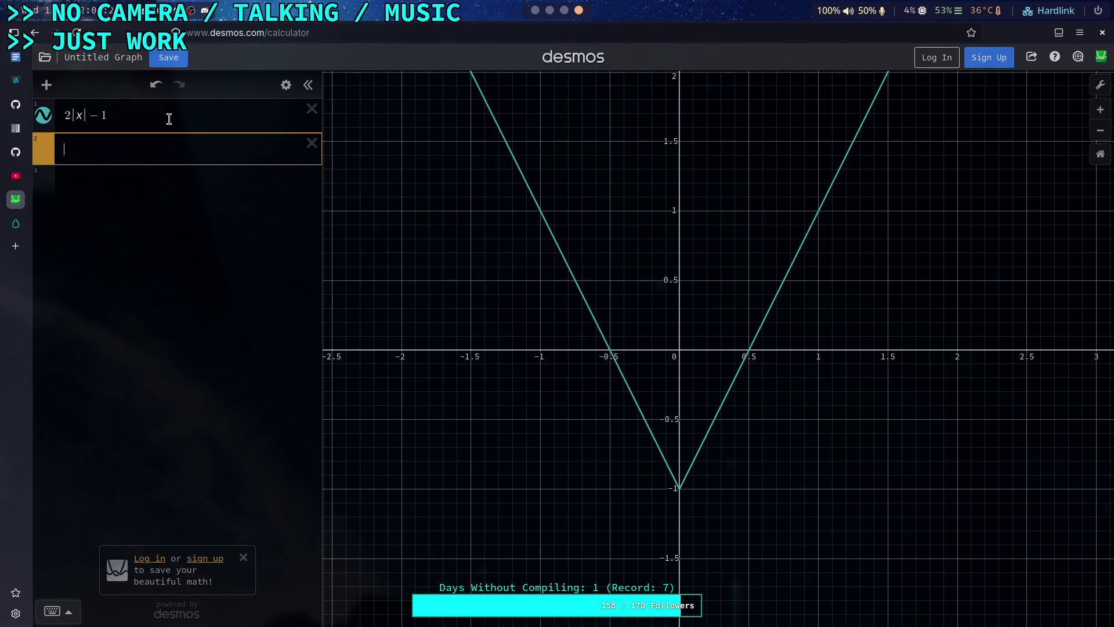
- Restore 2x−1 in expression 1 and wrap it as max(2x−1, −1)
click(84, 114)
key(BackSpace)
key(BackSpace)
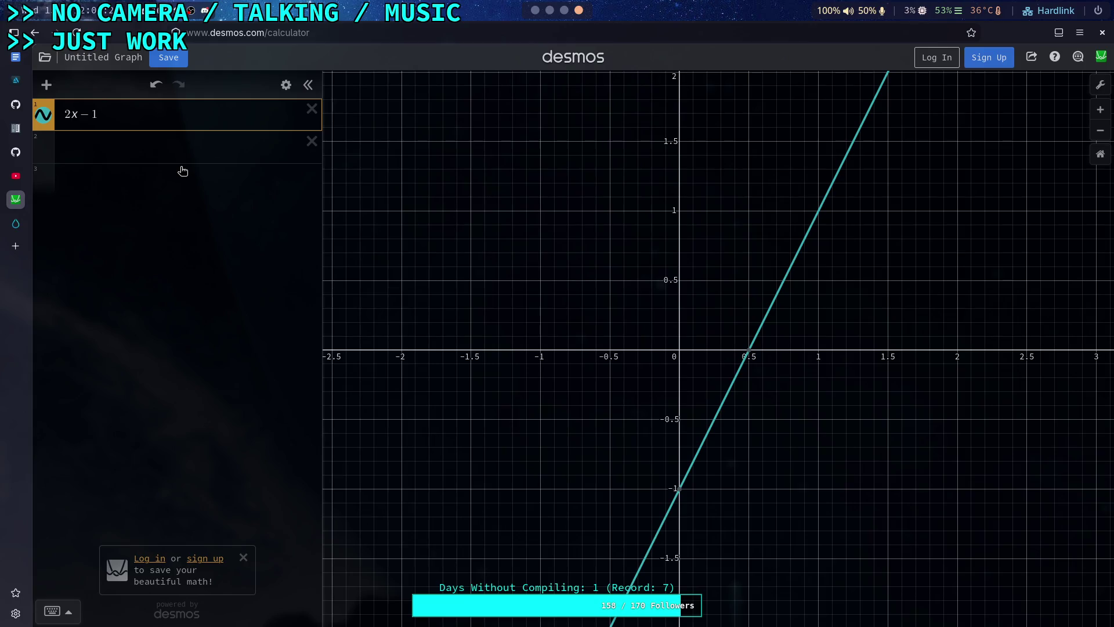
key(Left)
text(max)
text(()
key(Down)
key(Up)
text(,-1)
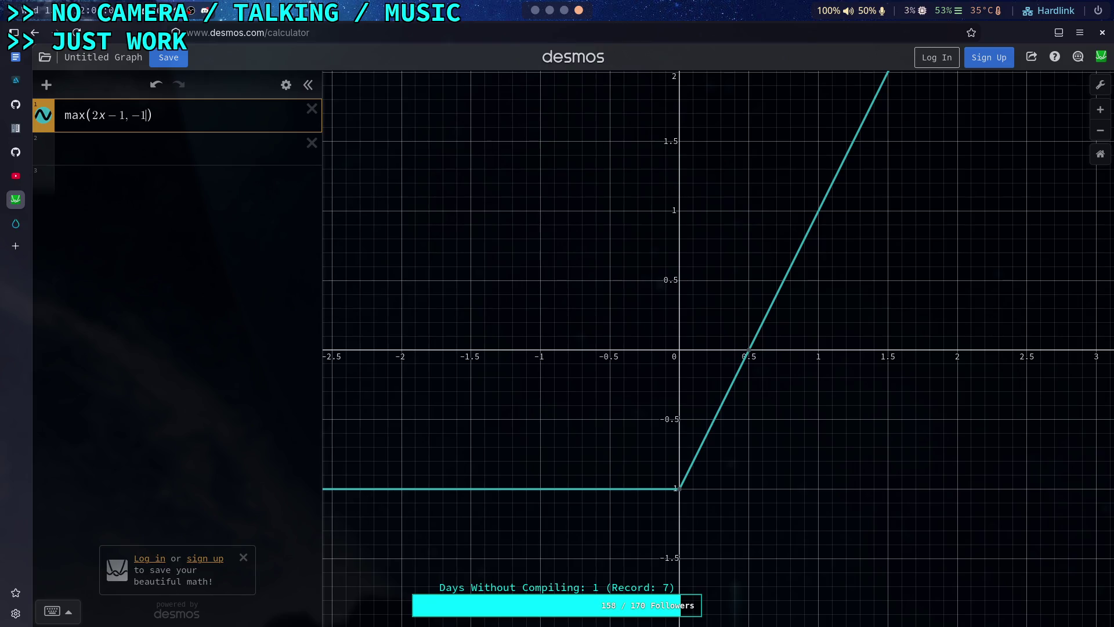
click(122, 149)
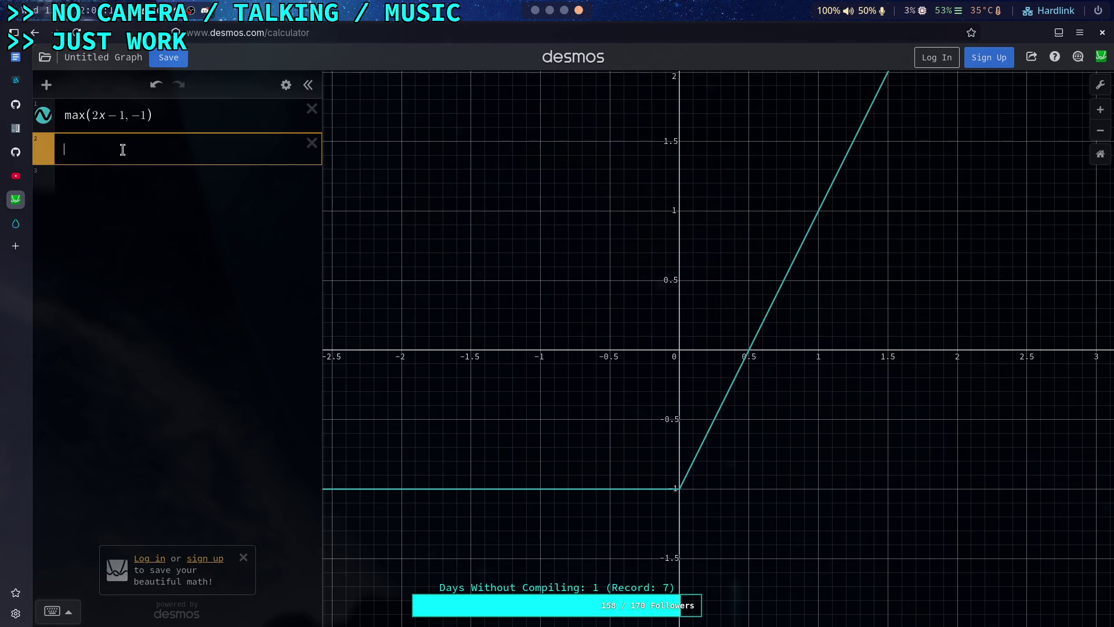
- Enter max(-2x-1, -1) as the second Desmos expression and hide the first expression's graph
text(max()
text(-2x)
text(-1)
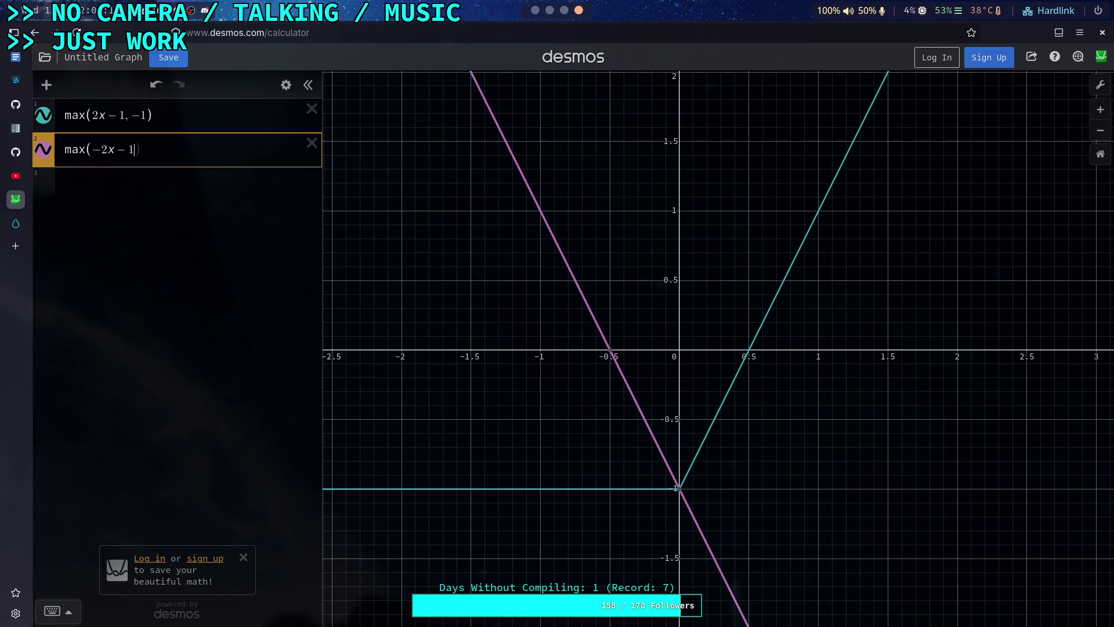
text(,)
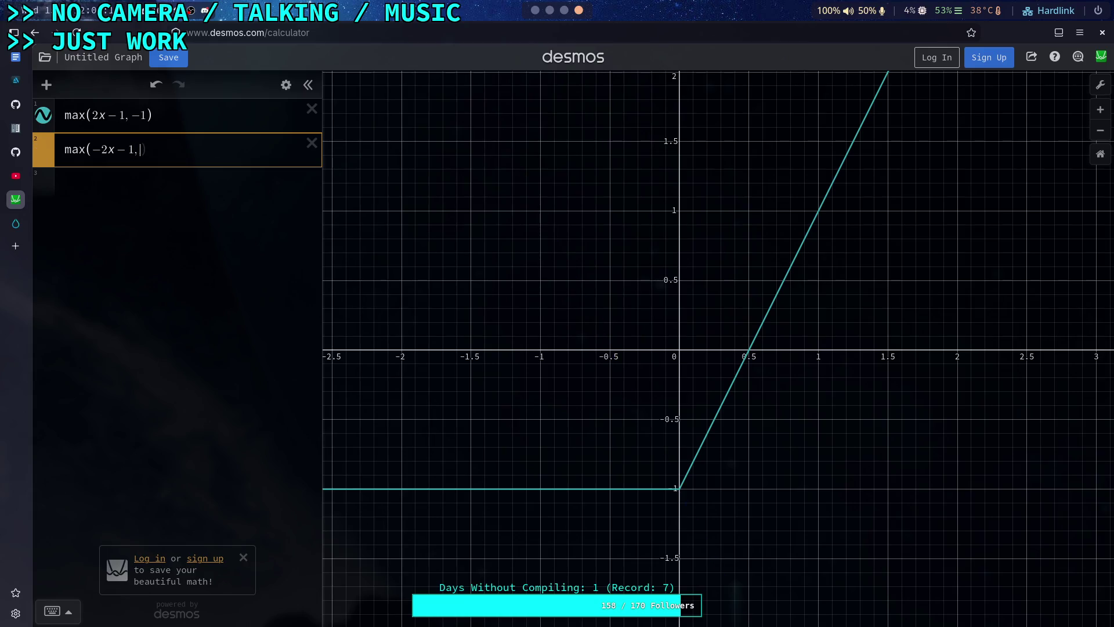
text(-1))
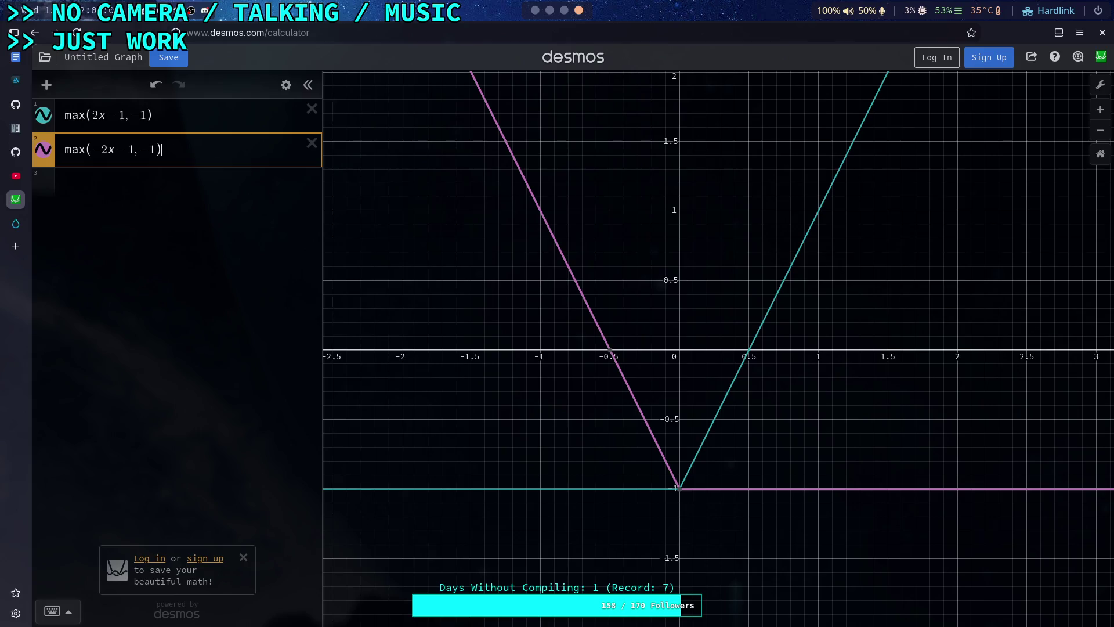
click(44, 115)
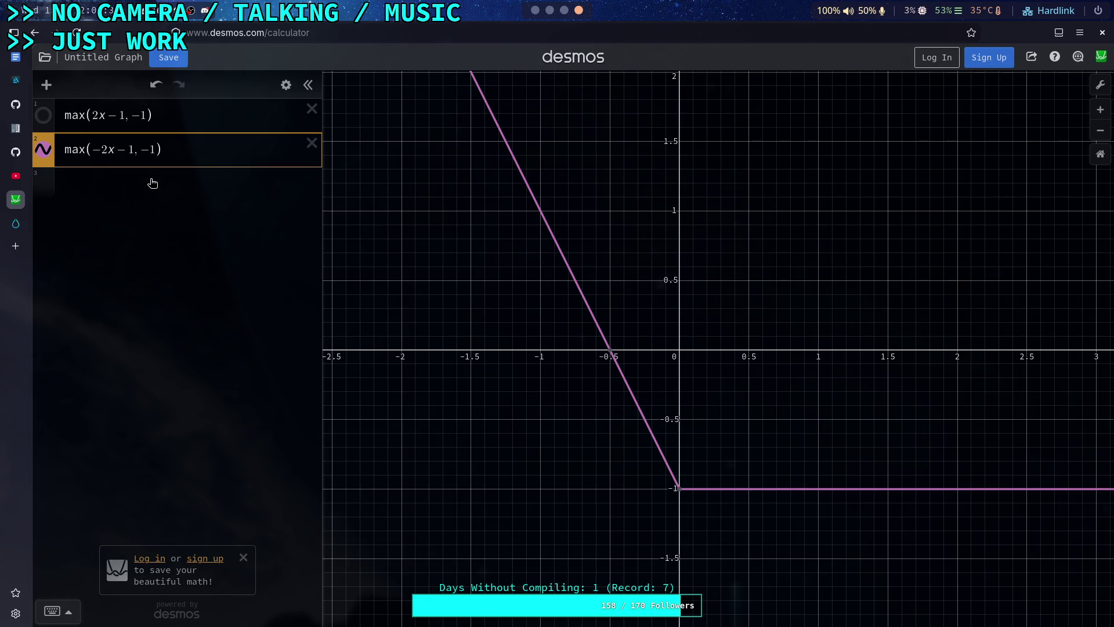
- Turn expression 2 into max(2x-1, -1), show graph 1, hide graph 2, and add an empty third row
key(BackSpace)
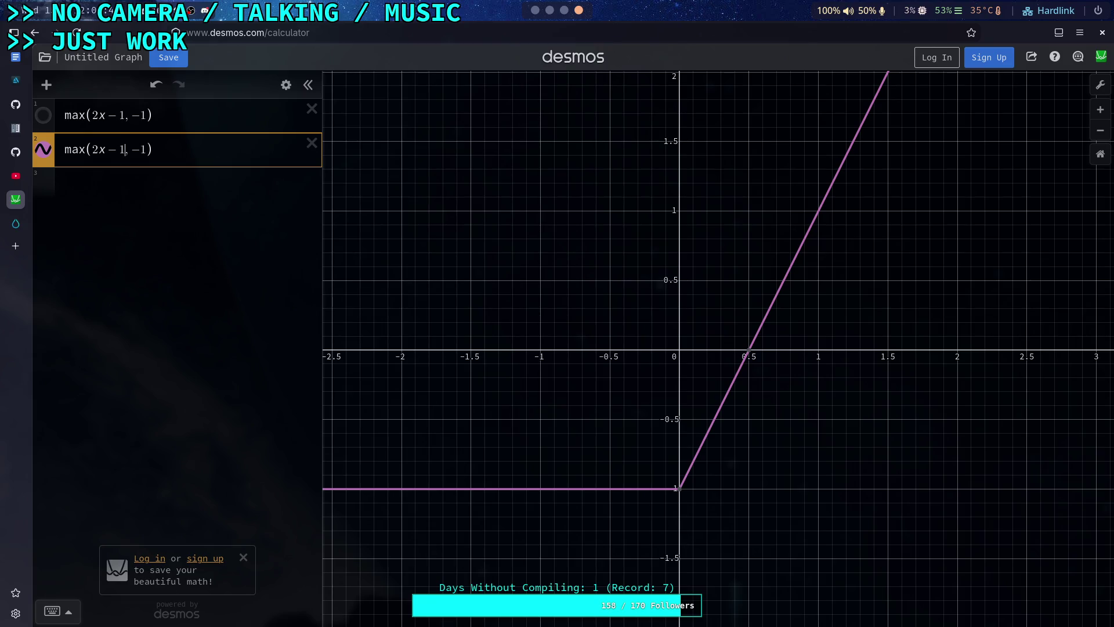
click(45, 121)
click(44, 149)
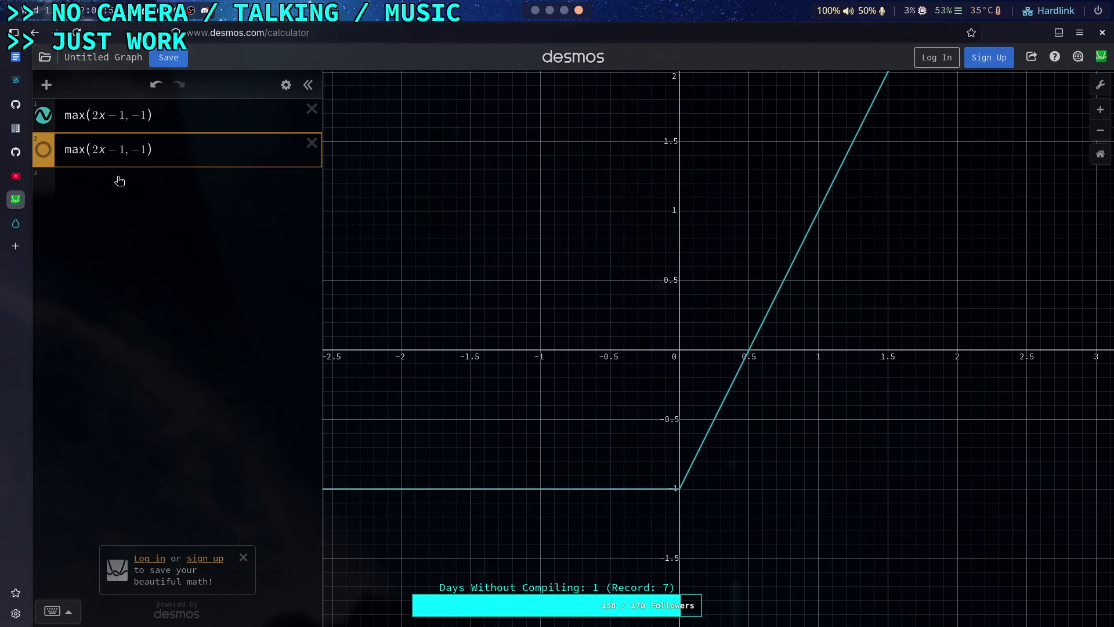
click(196, 219)
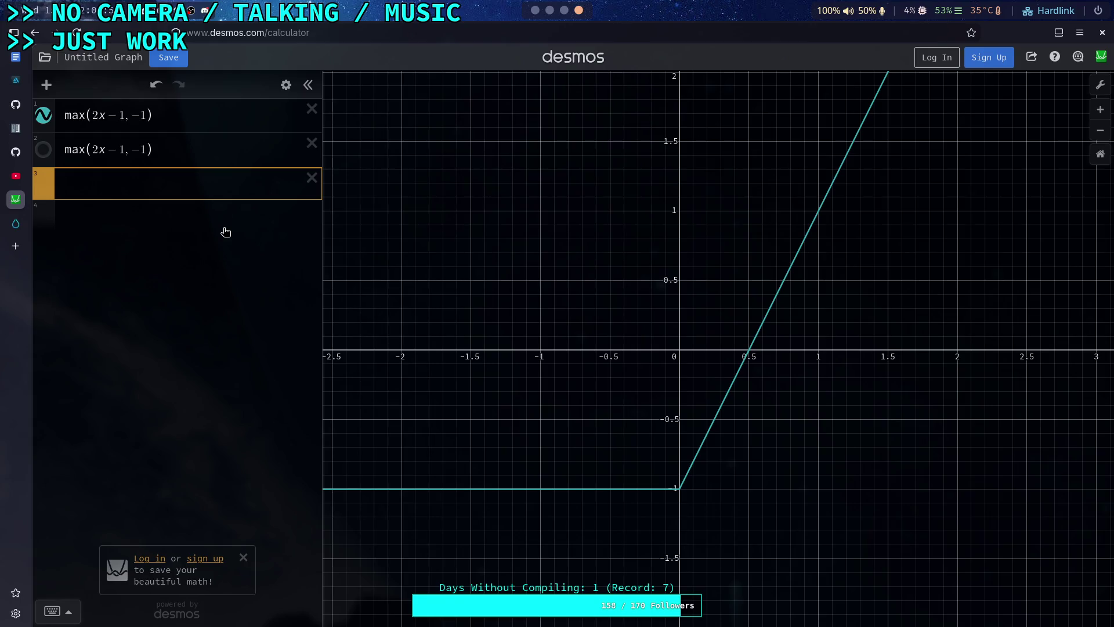
- Enter 2x+1 as expression 3 and change expression 2's max to min, with second argument 1
text(2x+1)
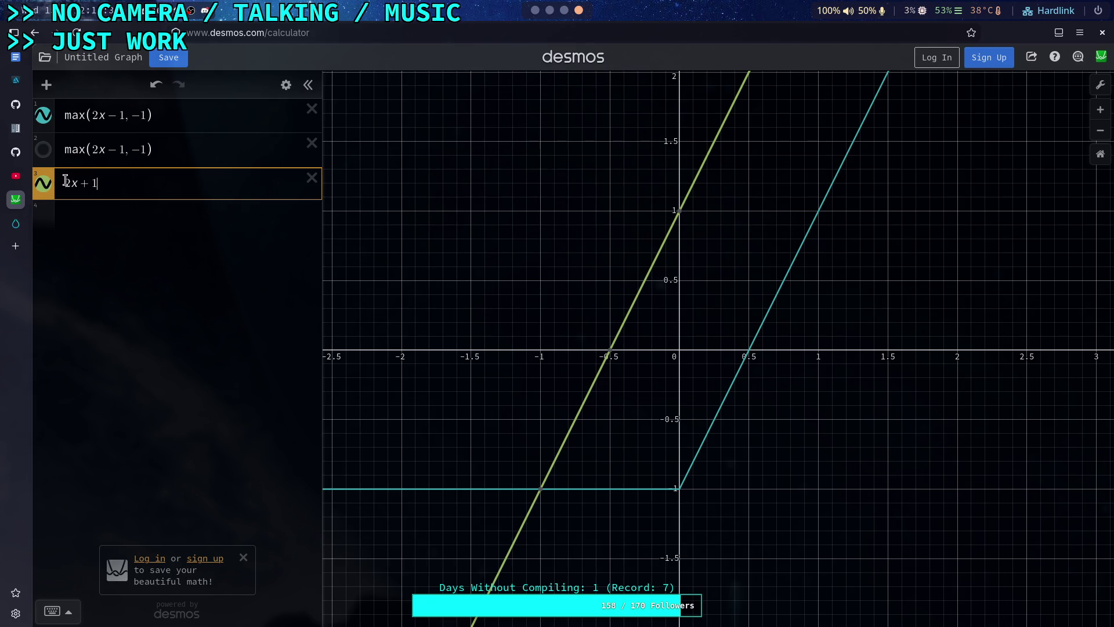
drag(72, 152, 84, 153)
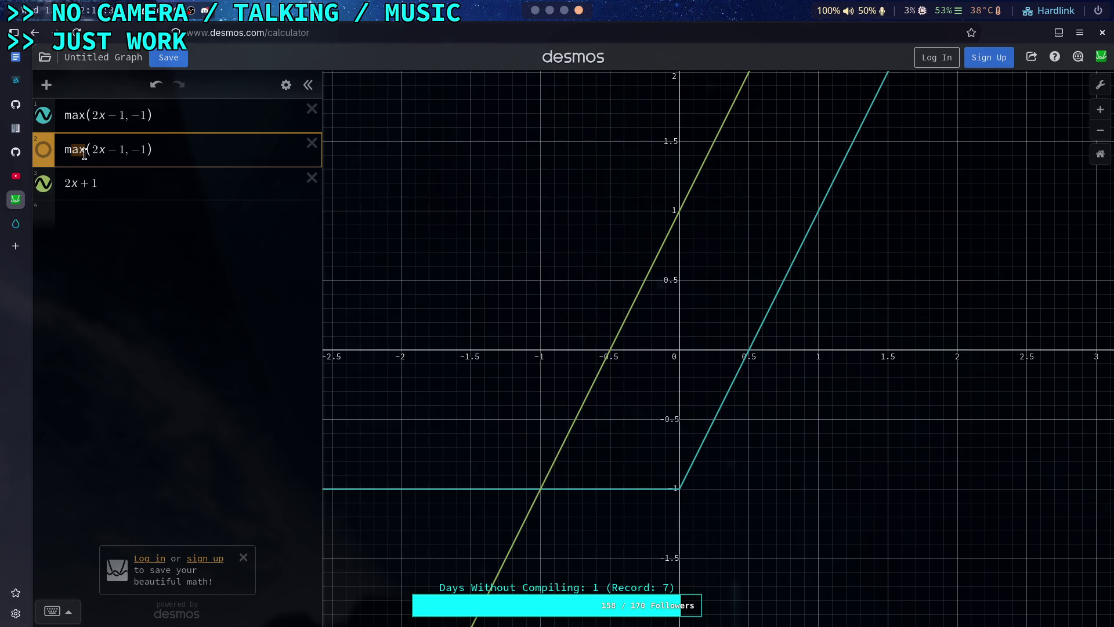
text(in)
key(Delete)
text(1)
key(BackSpace)
- Change 2x-1 to 2x+1 so expression 2 reads min(2x+1, 1), and delete the temporary 2x+1 line
text(+)
key(BackSpace)
click(106, 149)
key(BackSpace)
text(+)
click(313, 177)
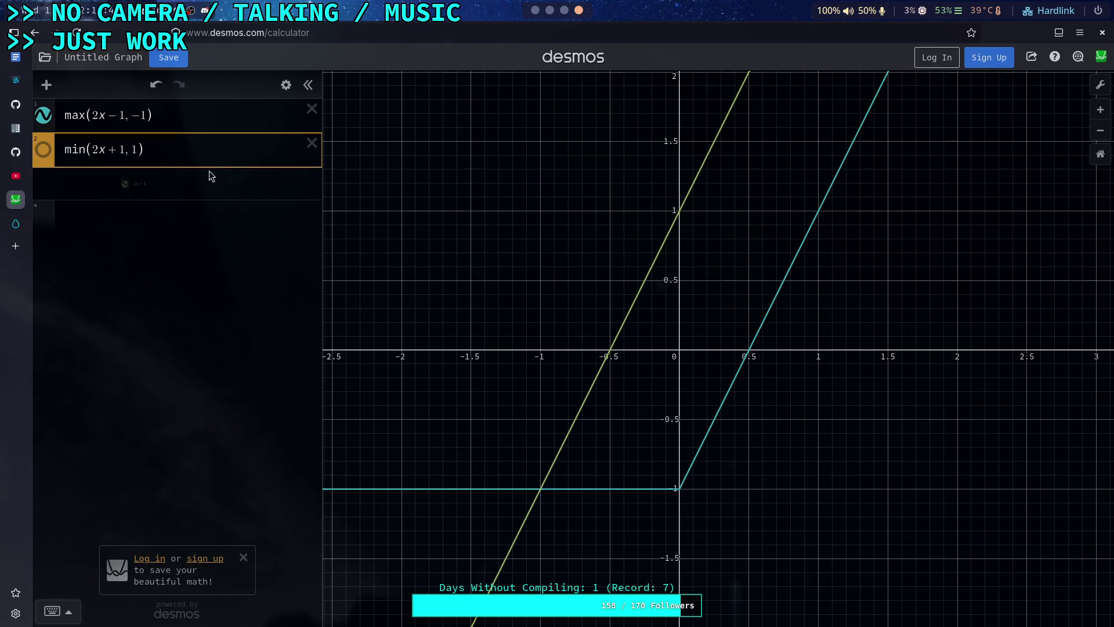
click(534, 10)
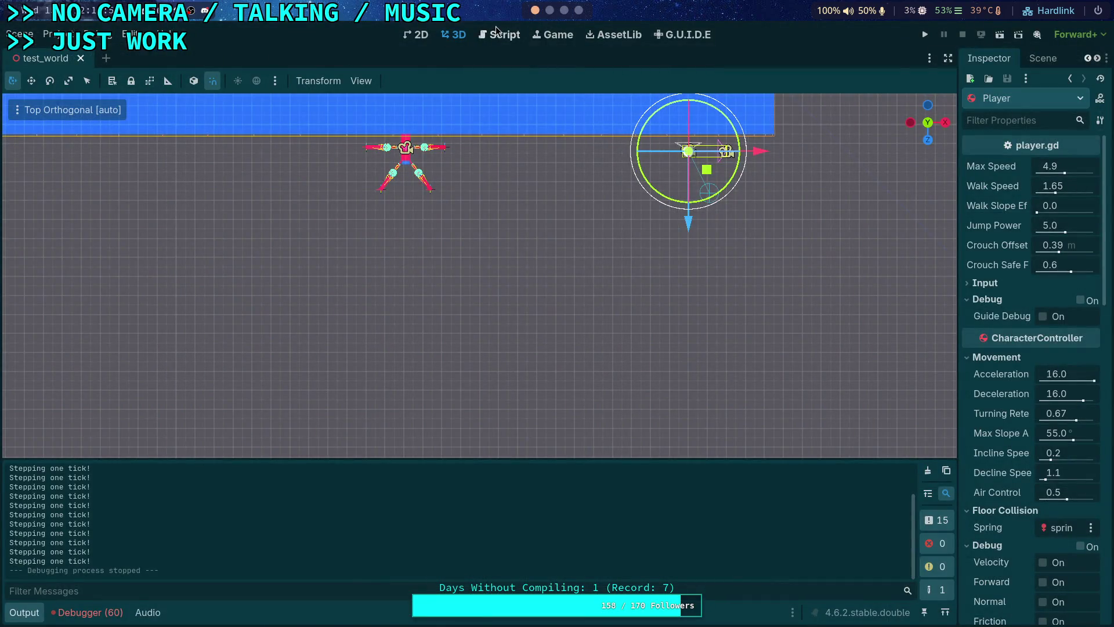
- In CrawlerLeg.gd, remove ' or is_back' from the front-leg condition on line 416
click(496, 32)
click(205, 231)
drag(205, 231, 275, 231)
key(BackSpace)
click(504, 248)
key(Return)
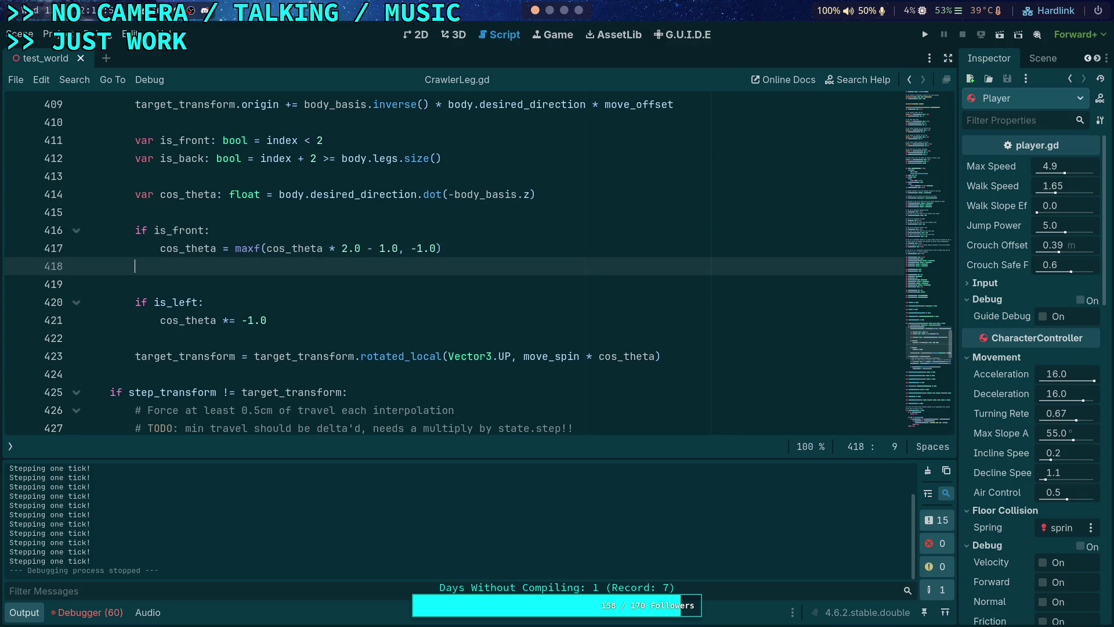
- Add an elif is_back: branch setting cos_theta = minf(cos_theta * 2.0 + 1.0, 1.0)
text(elif is_back:)
key(Return)
text(cos_th)
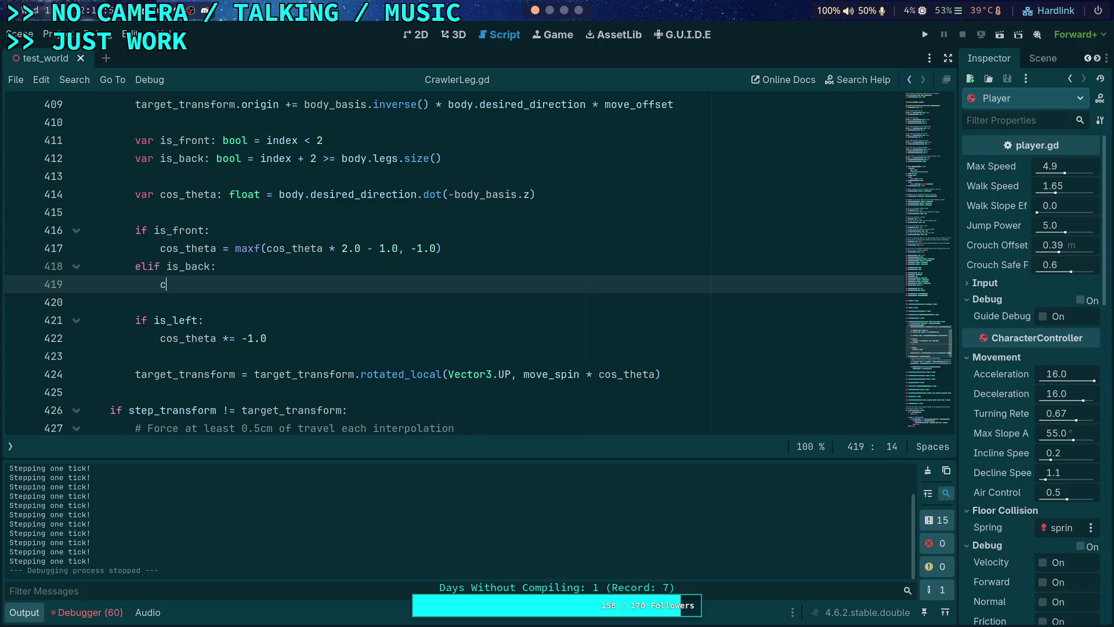
key(Return)
text(= minf)
key(Return)
text(cos_)
key(Return)
text(* 2.0,)
key(BackSpace)
text(+ 1.0, 1.0))
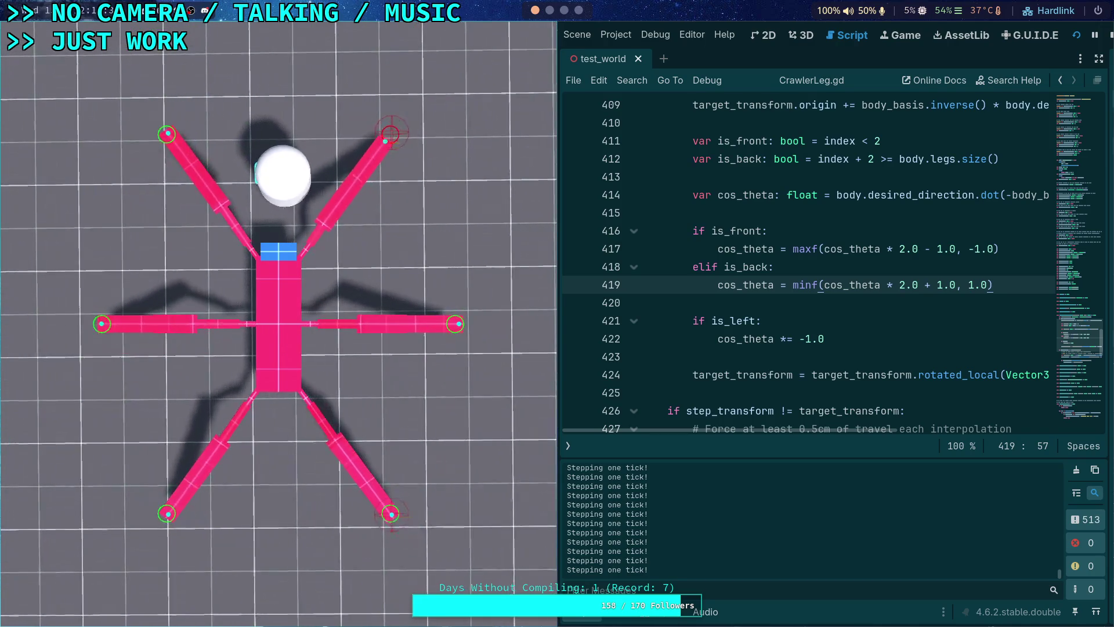
- Relaunch the crawler test, step it tick by tick to watch the legs, then stop it
click(1110, 35)
scroll(560, 18, down, 2)
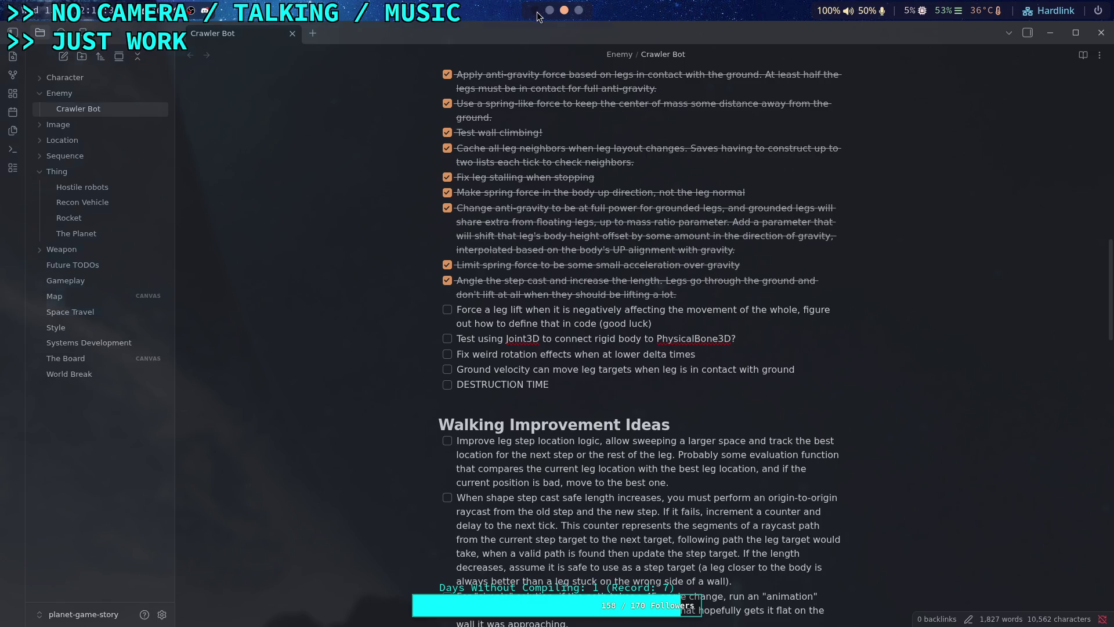
scroll(539, 16, up, 2)
drag(772, 162, 735, 359)
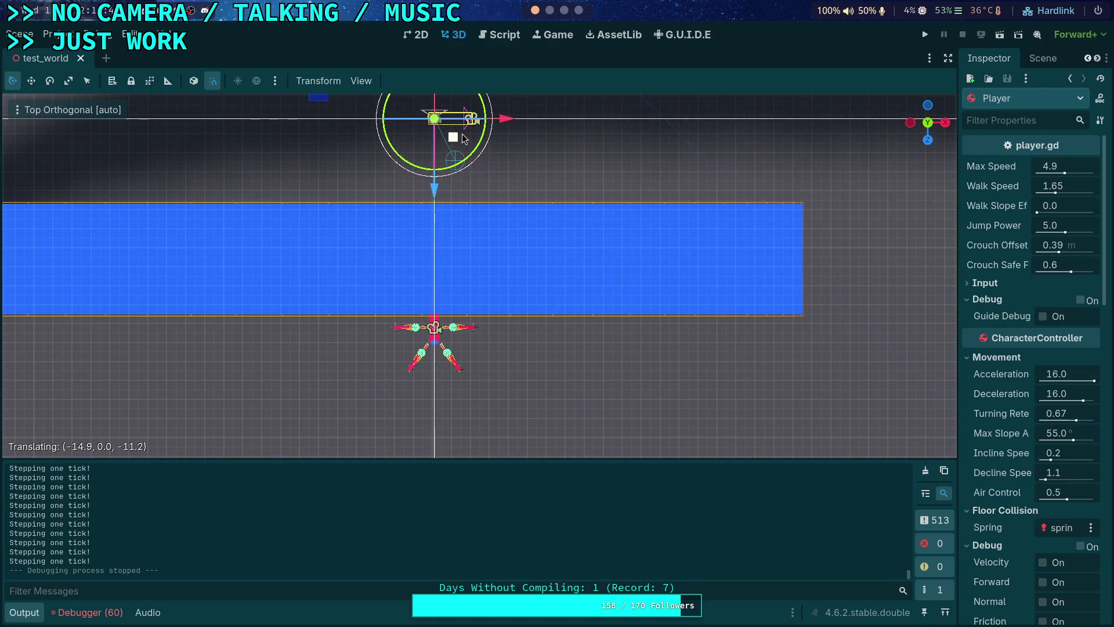
click(928, 36)
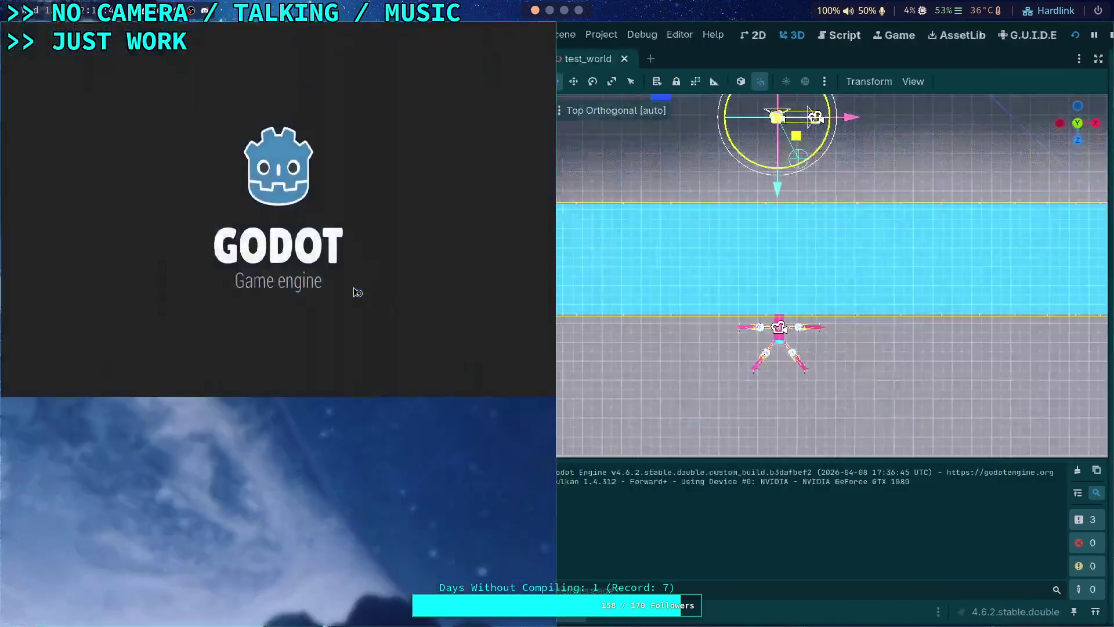
key(space)
key(space)
key(space)
key(space)
key(space)
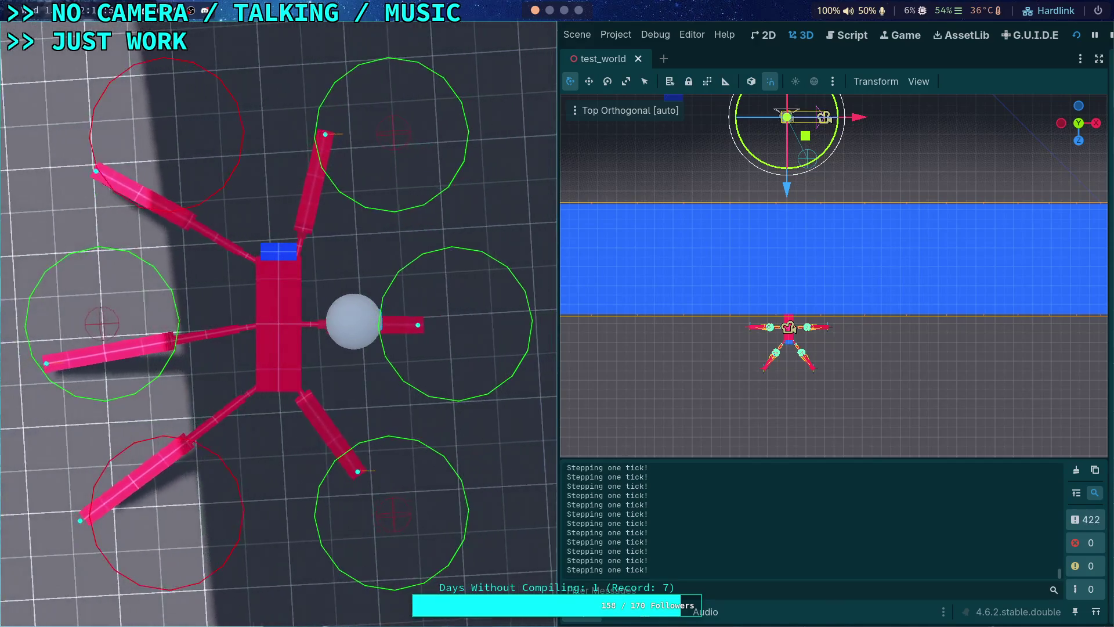
click(1111, 36)
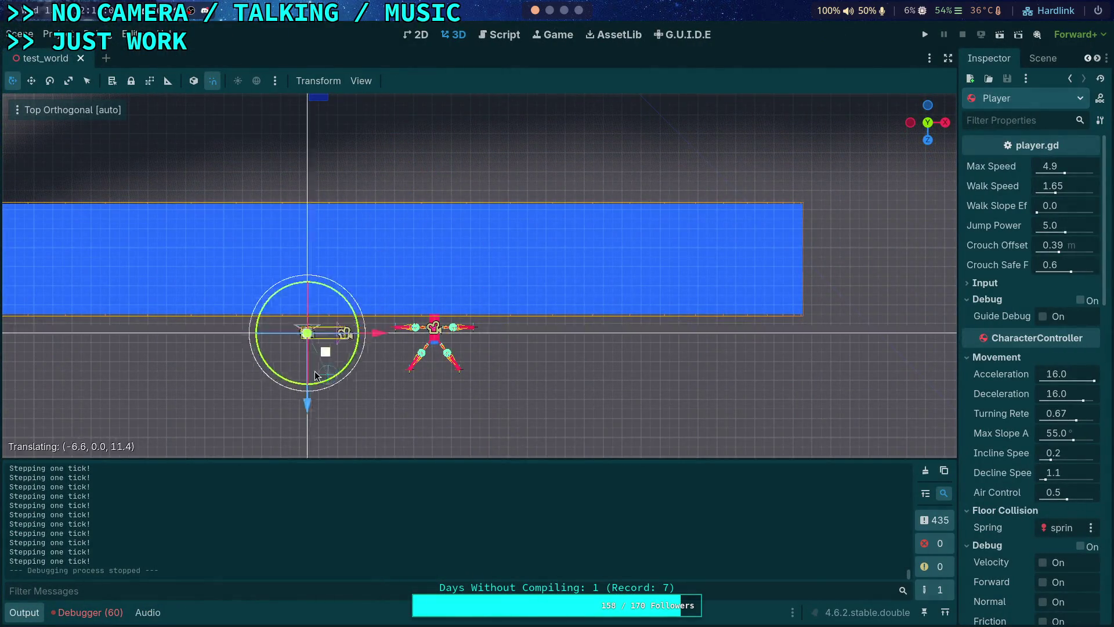
- Save and run the game, then move the Player to the right and test-run again
key(F5)
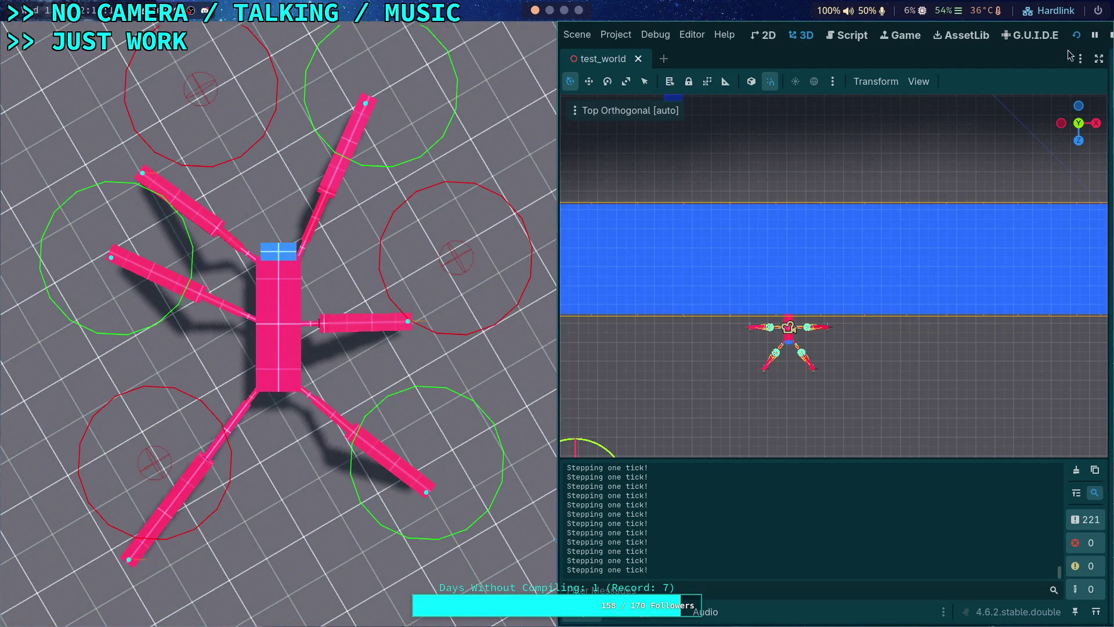
click(1111, 37)
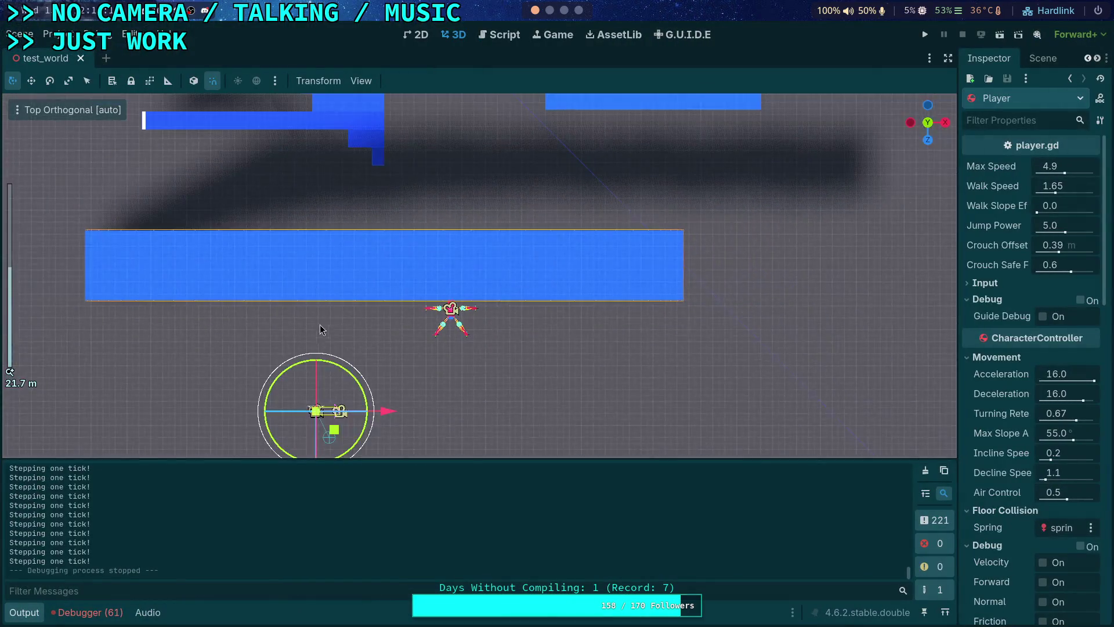
drag(609, 331, 677, 329)
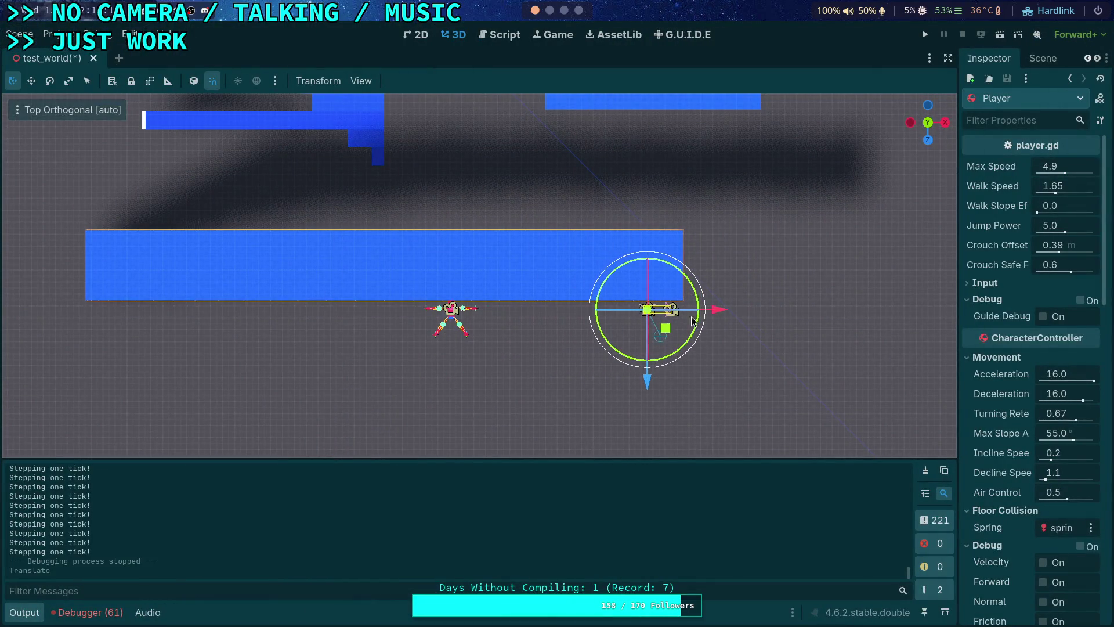
click(925, 34)
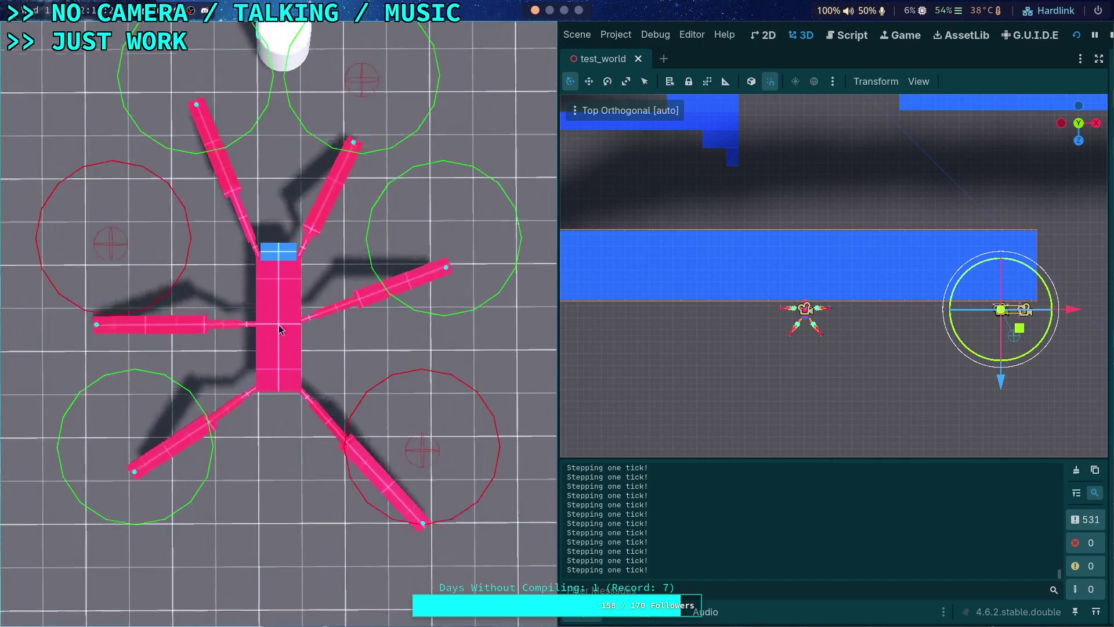
click(1079, 38)
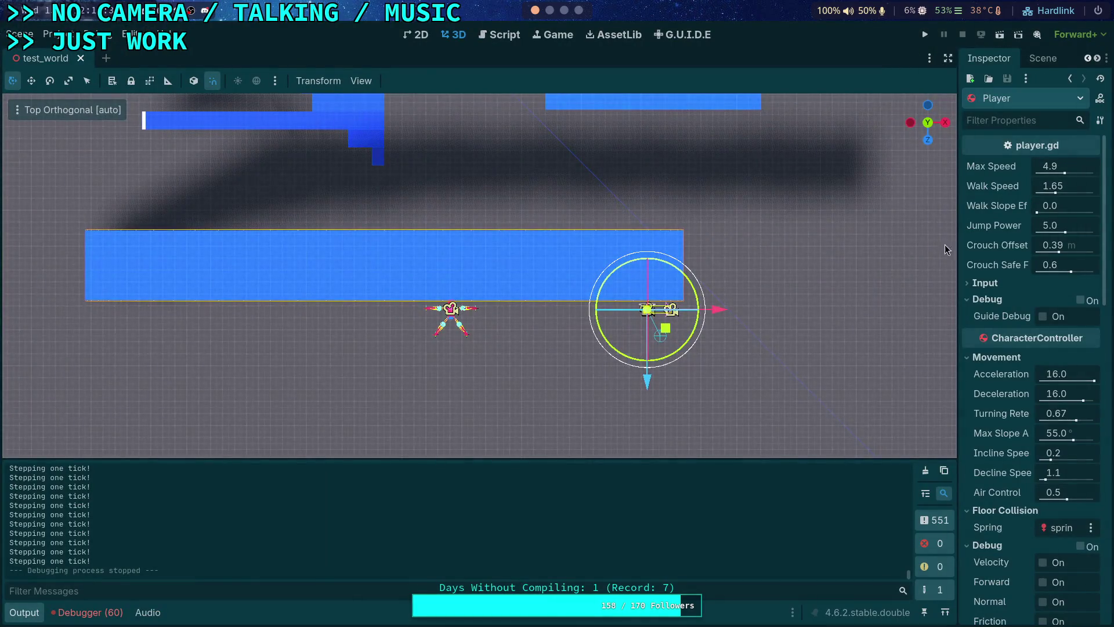
- Make CrawlerBot's Camera3D the current camera and run the game through it
click(1042, 58)
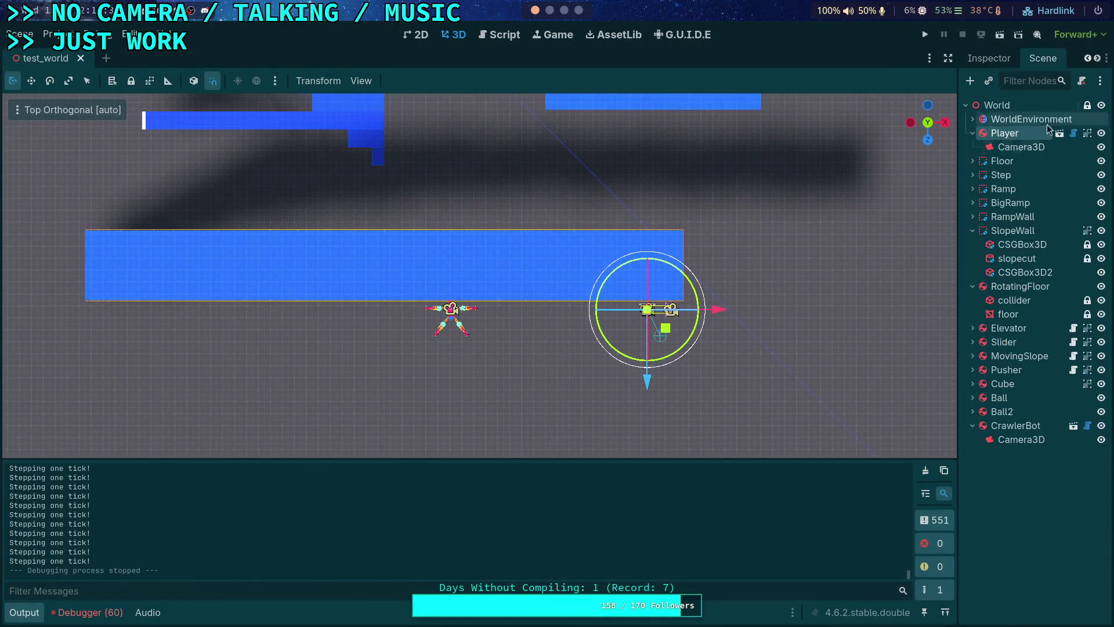
click(1024, 437)
click(988, 58)
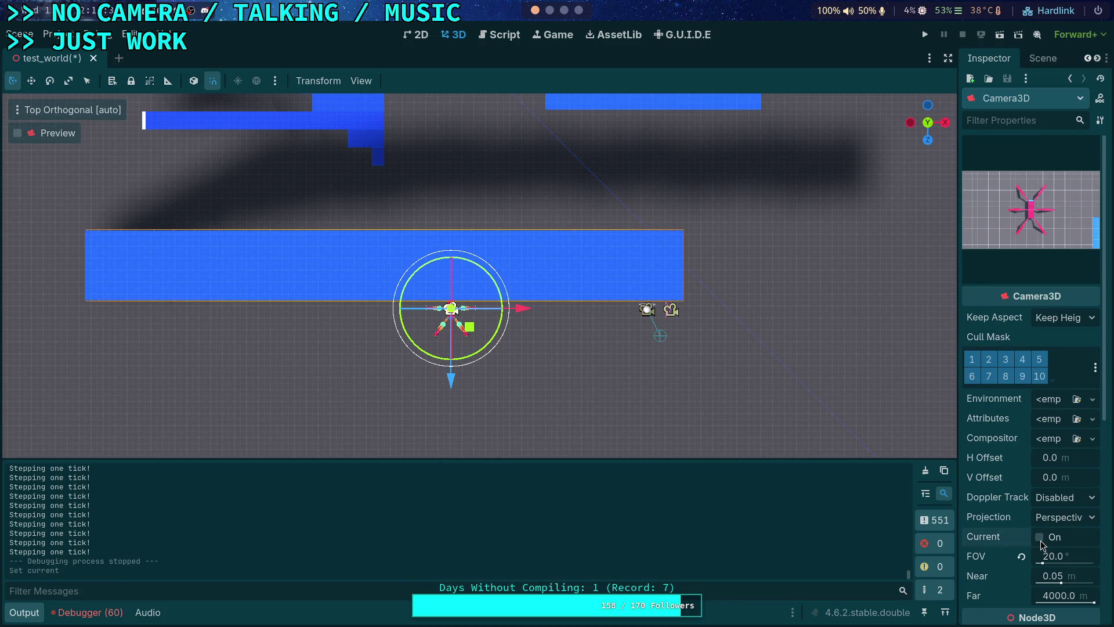
click(924, 38)
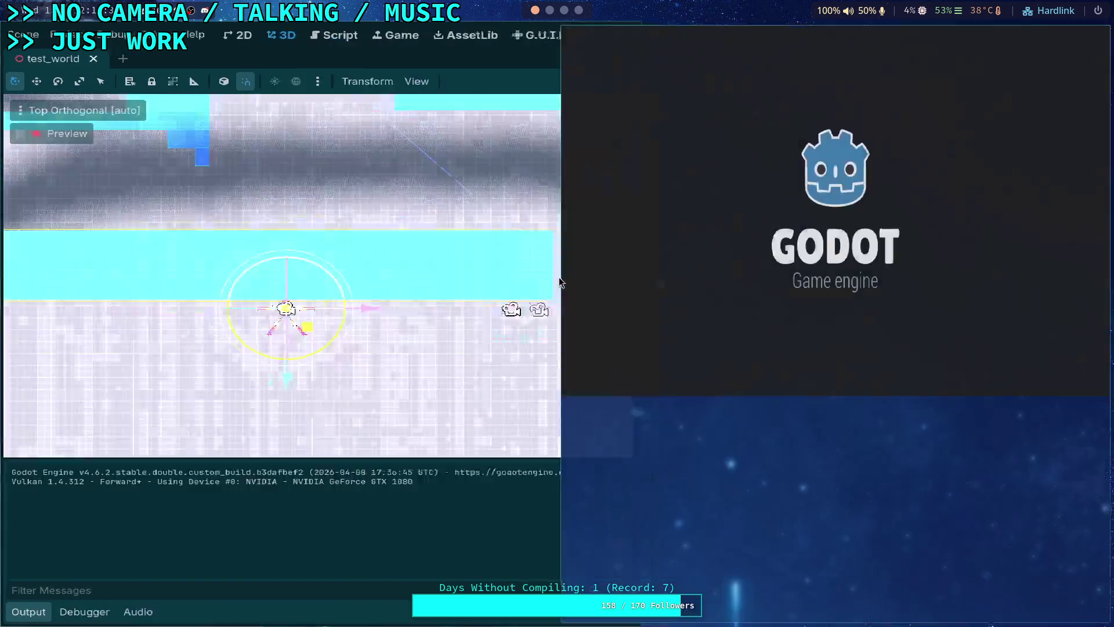
- Snap the game window to the left half, watch the crawler climb the blue wall, then stop it
key(super+shift+Left)
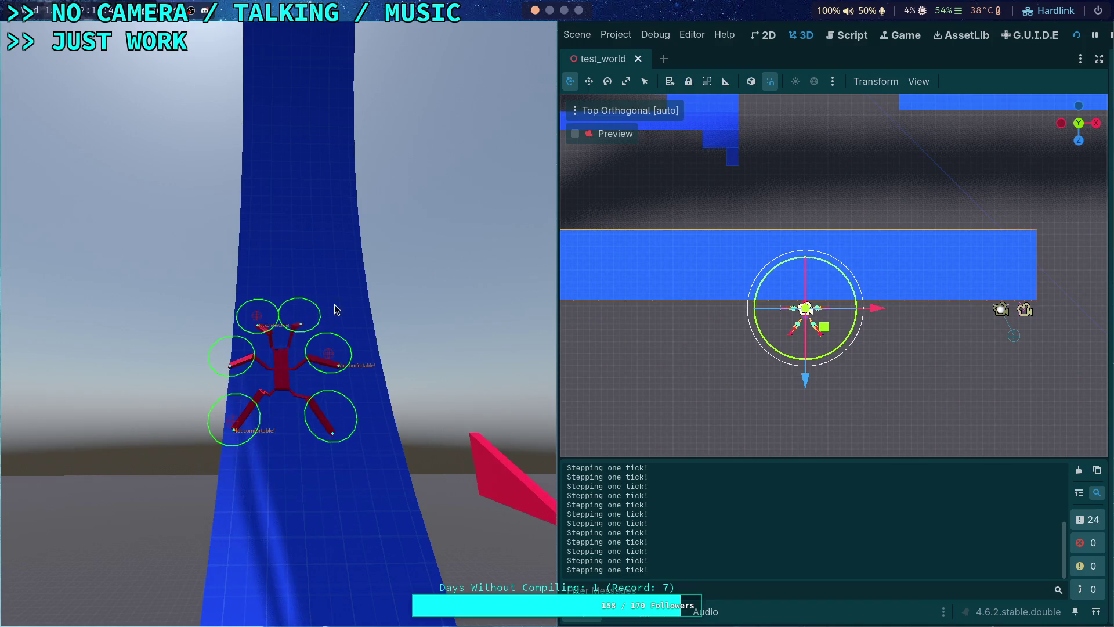
click(1076, 36)
- Set move_interp_rate's range minimum to 1.0 and default to 5.0, save, and rerun the game
click(508, 35)
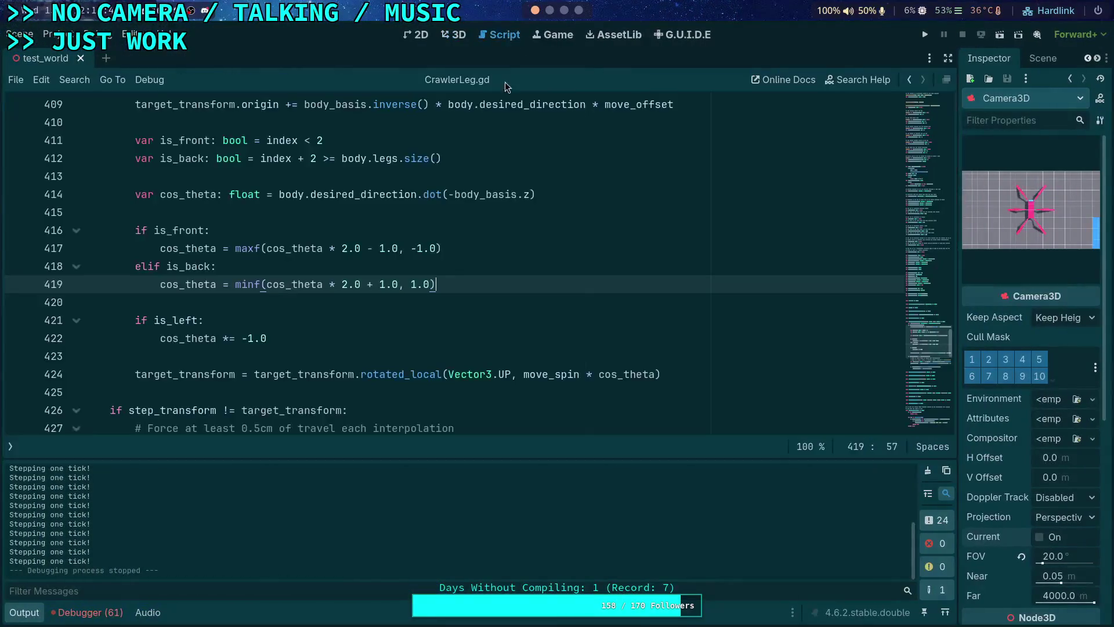
drag(928, 121, 931, 193)
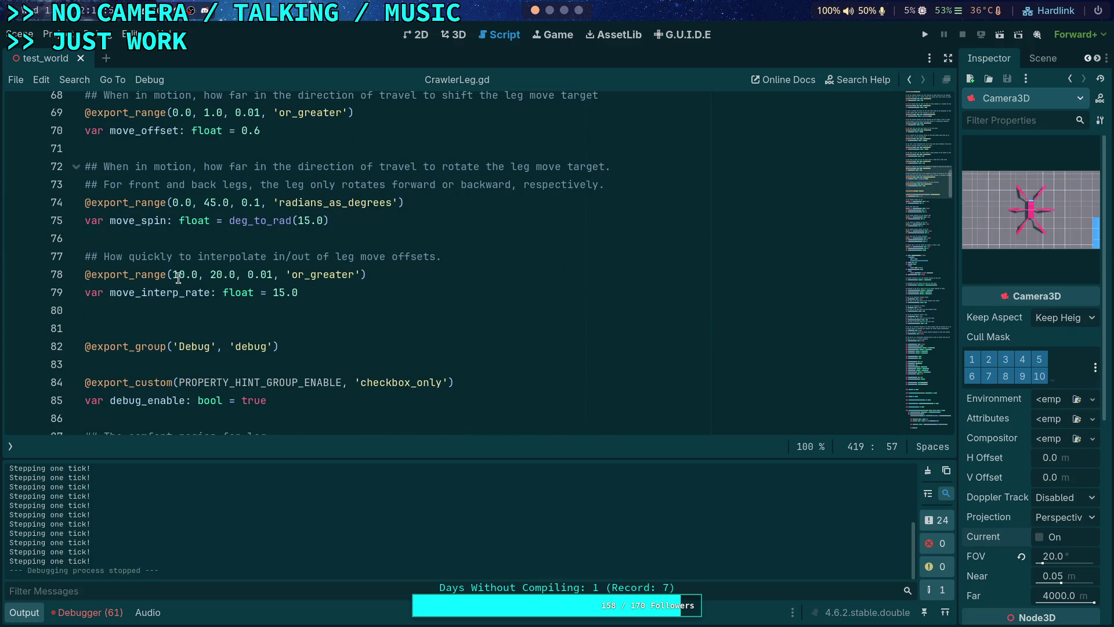
click(176, 278)
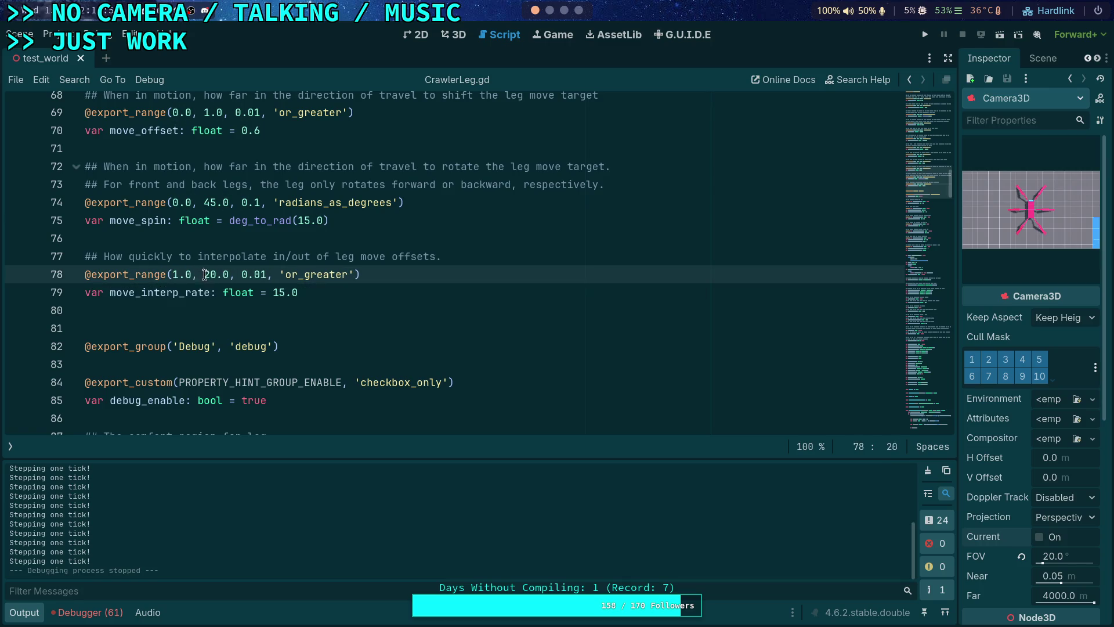
key(Down)
key(End)
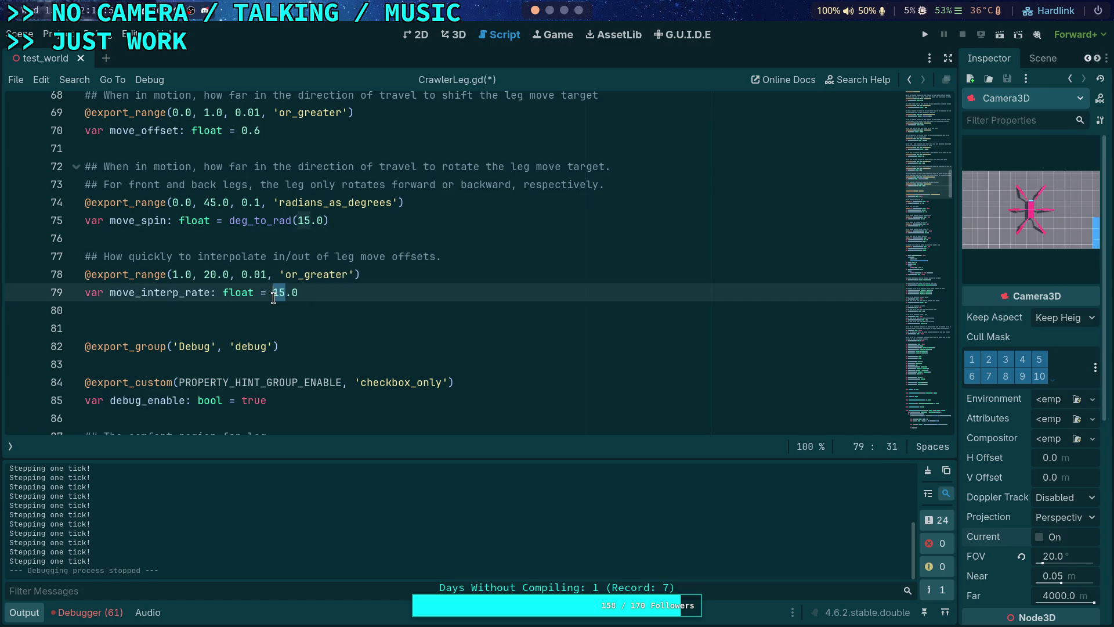
key(ctrl+s)
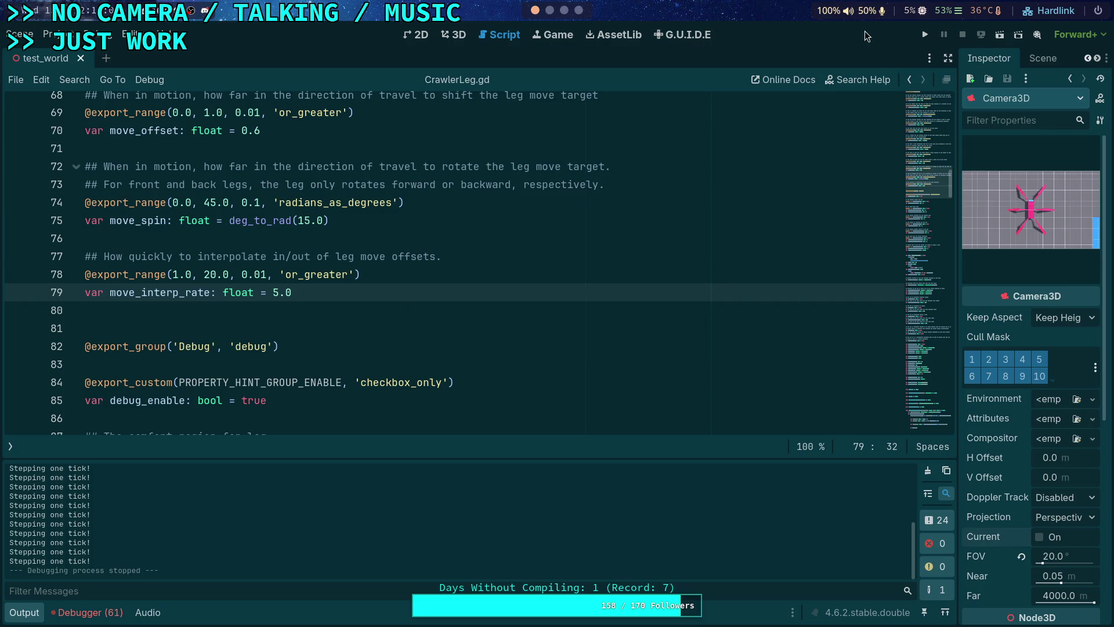
click(925, 35)
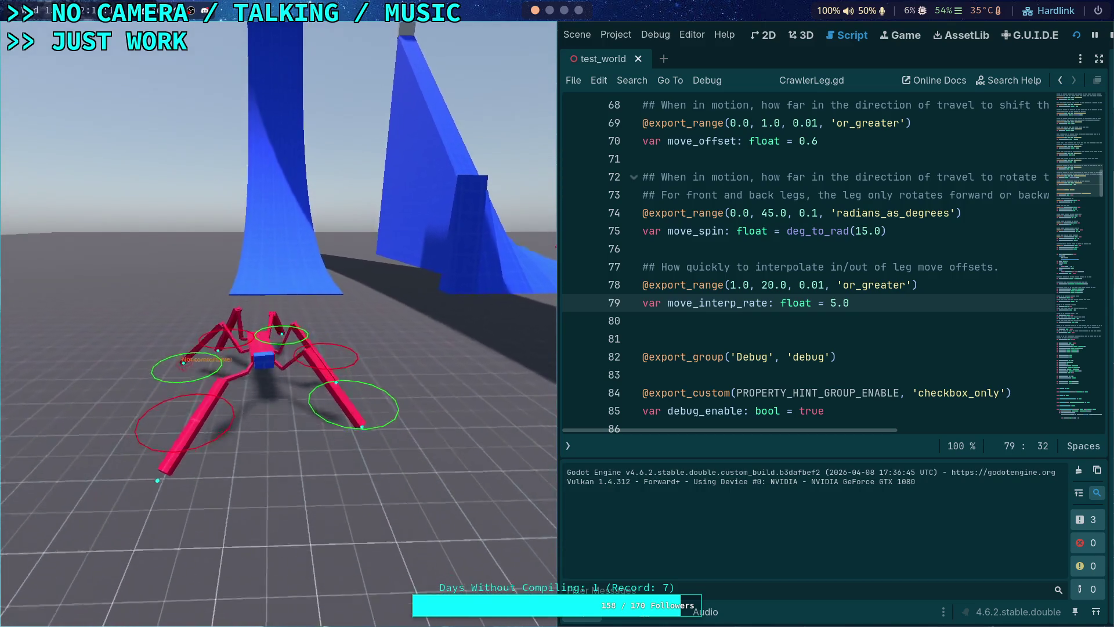
key(F8)
scroll(296, 431, down, 14)
scroll(296, 431, up, 13)
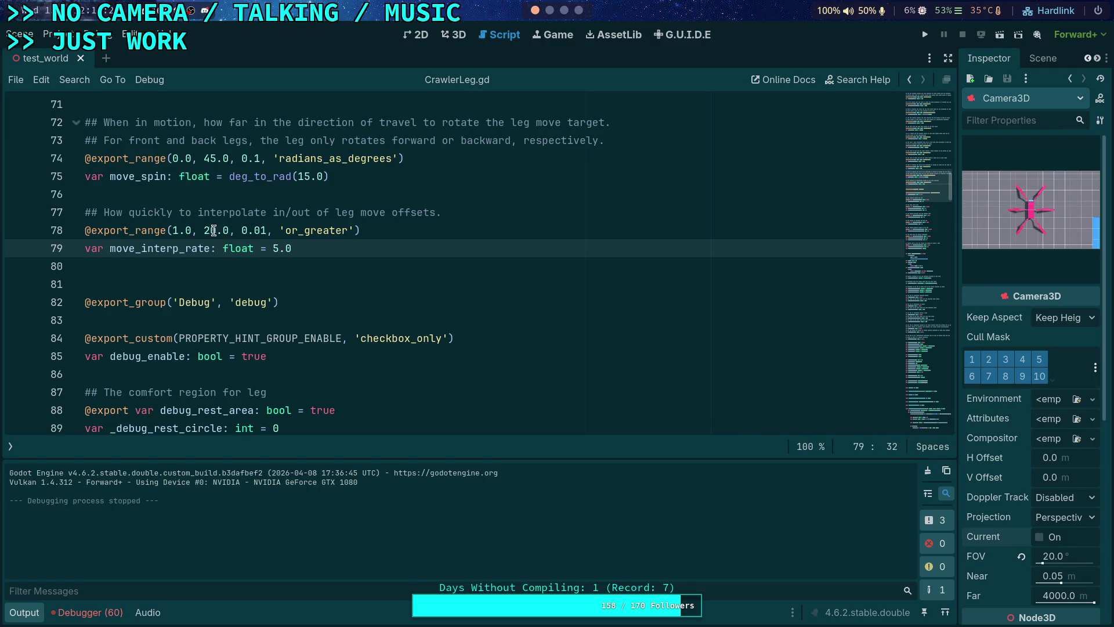
click(213, 231)
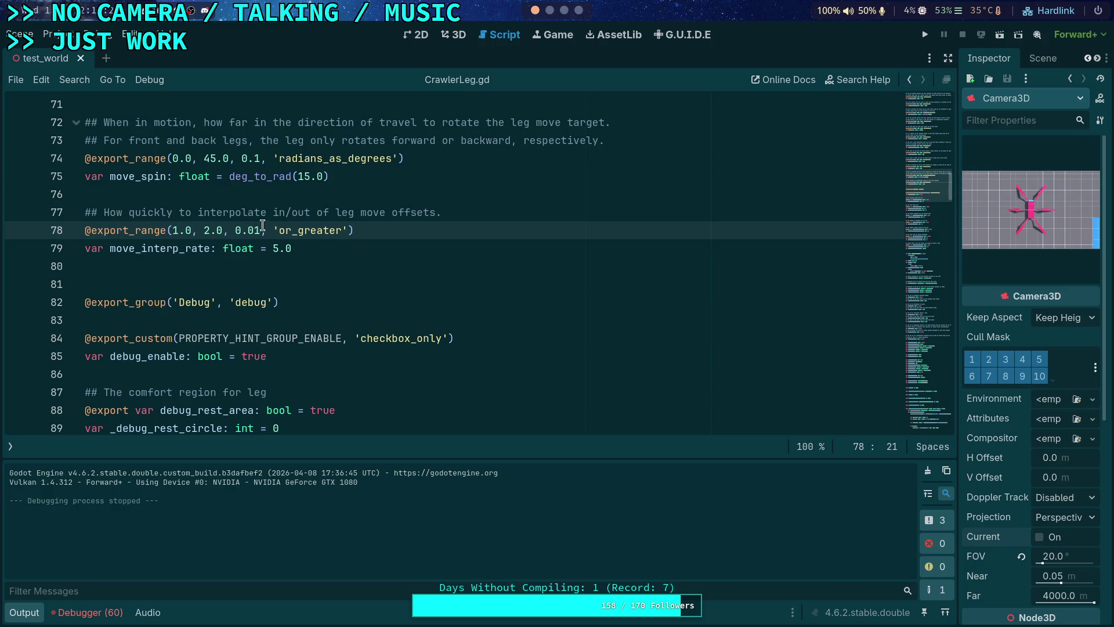
click(278, 248)
text(1)
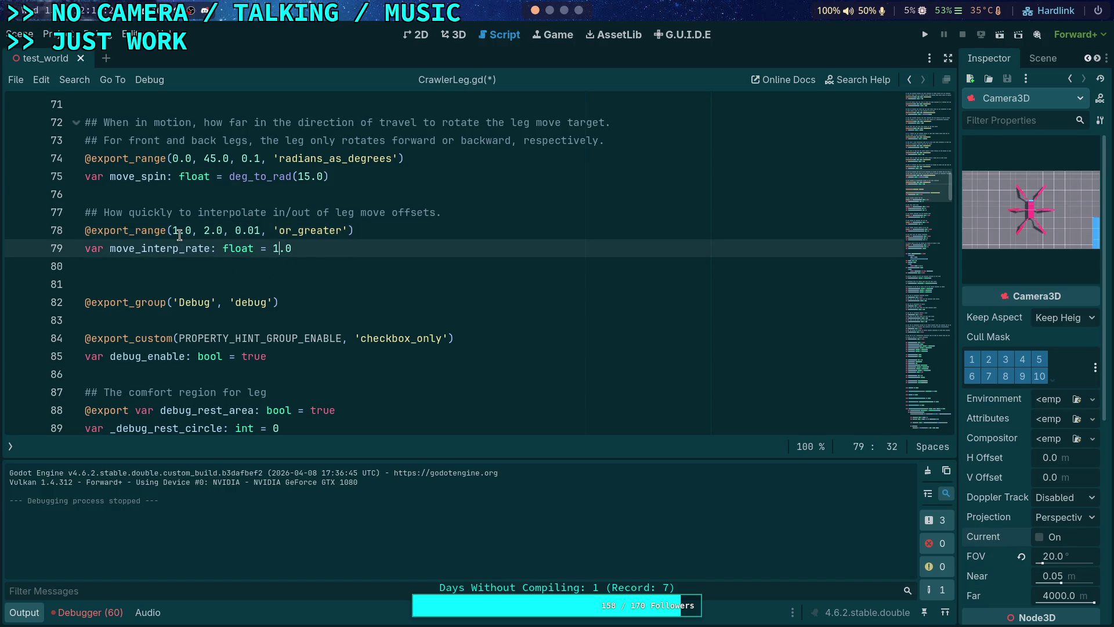
drag(175, 230, 191, 230)
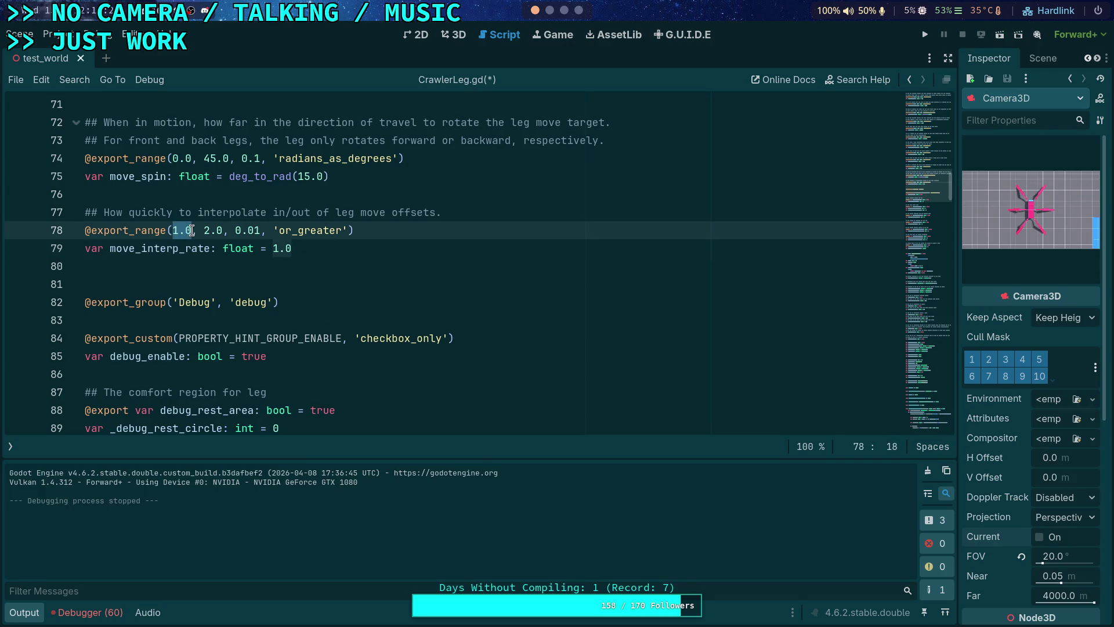
key(ctrl+s)
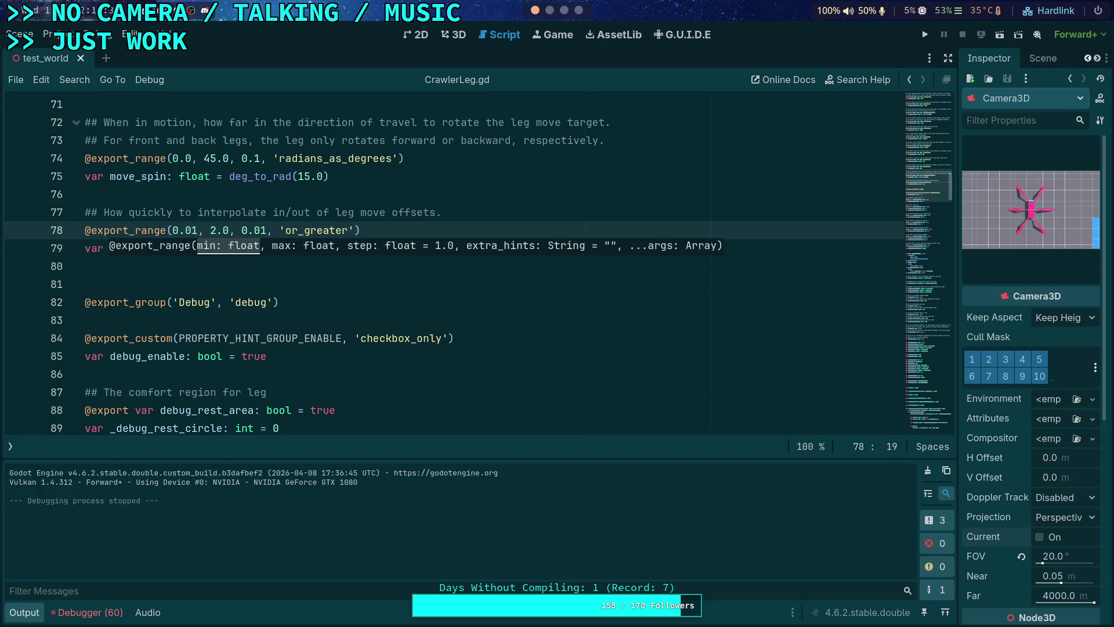
click(268, 303)
- Locate where move_interp_rate drives the step_transform interpolation
scroll(339, 395, down, 20)
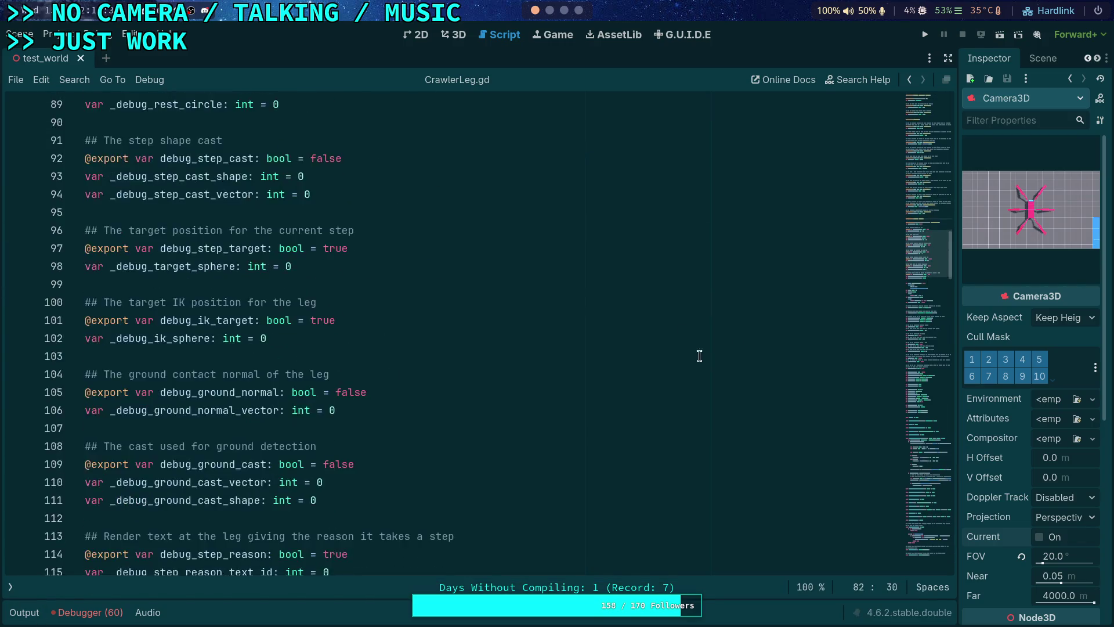
scroll(498, 347, down, 20)
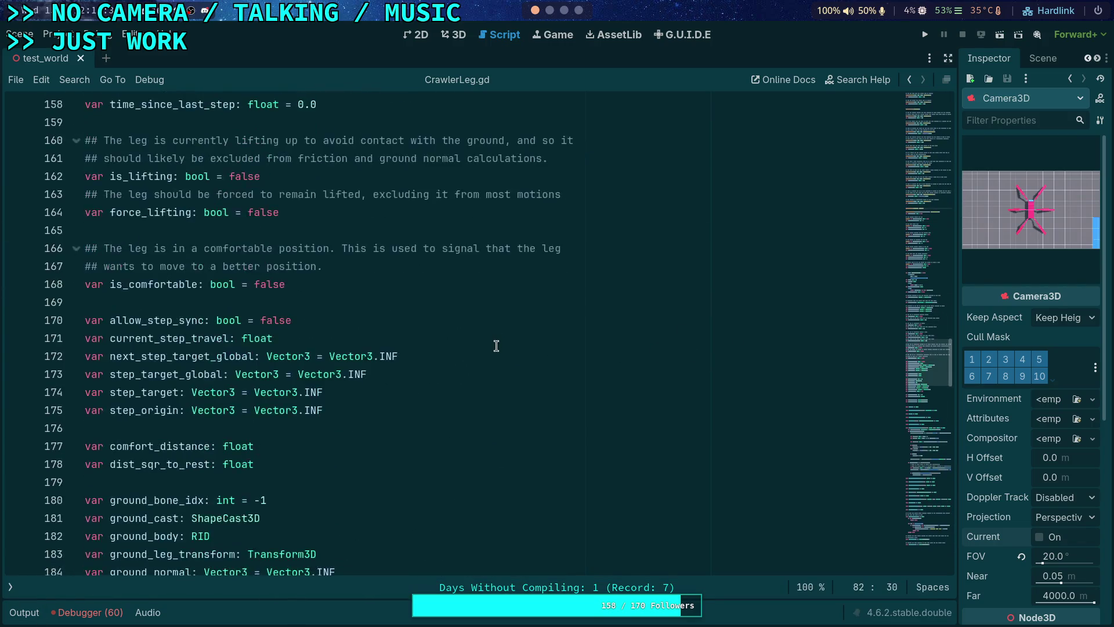
scroll(362, 337, up, 2)
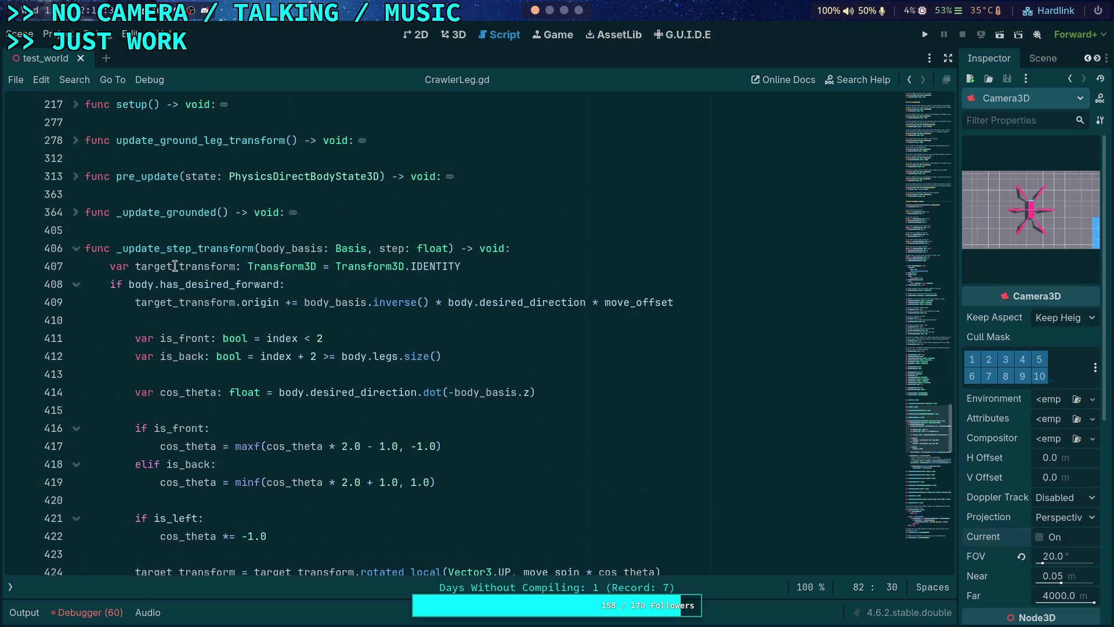
scroll(585, 343, down, 2)
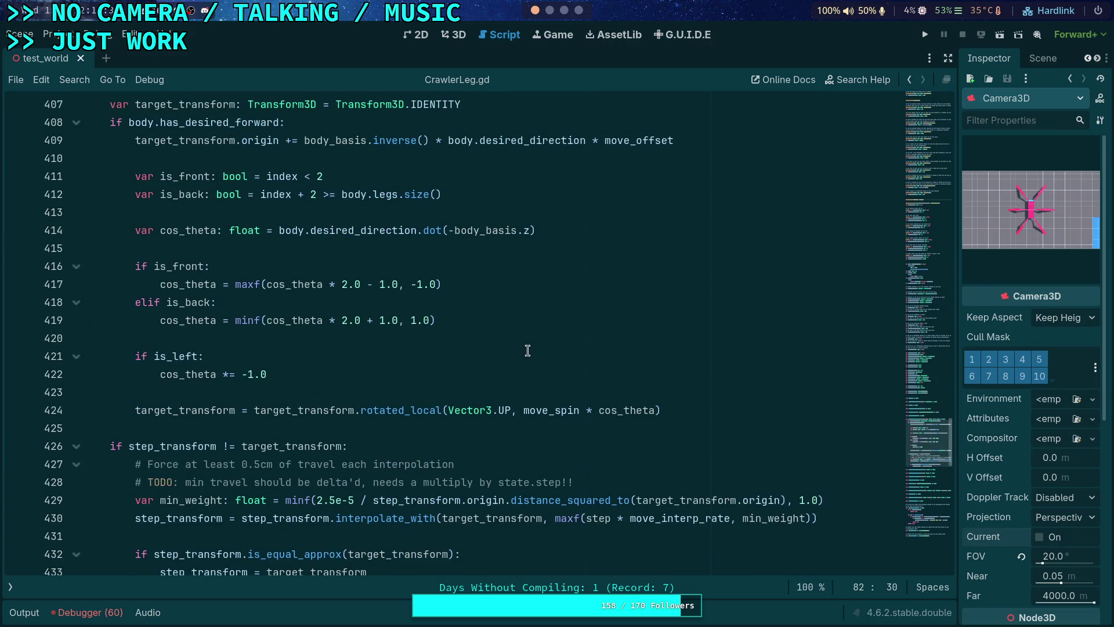
scroll(505, 348, down, 4)
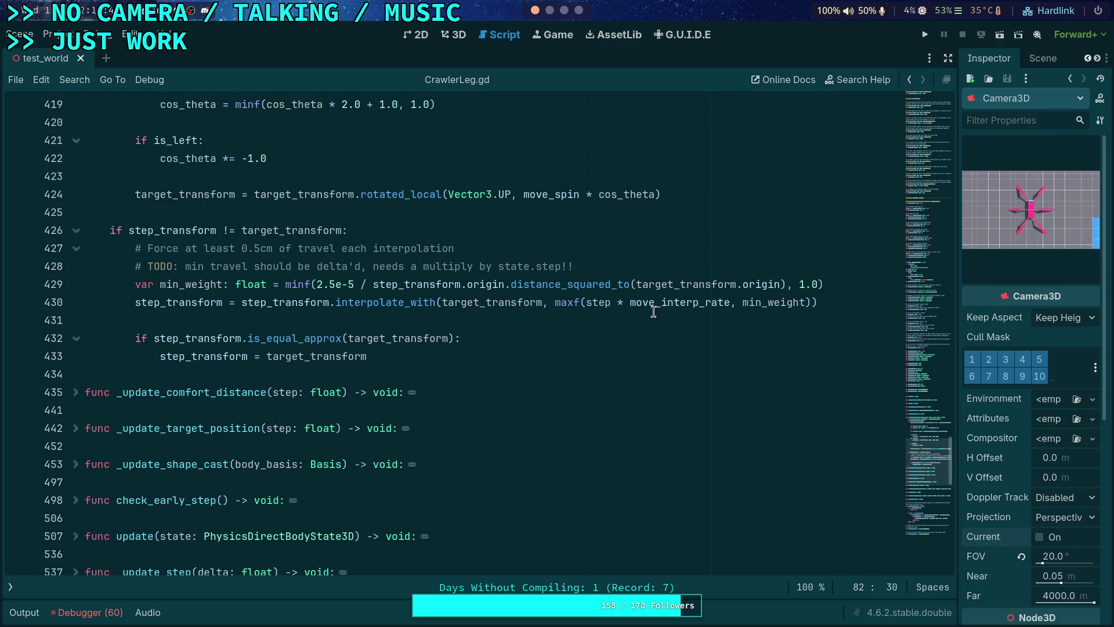
double_click(654, 302)
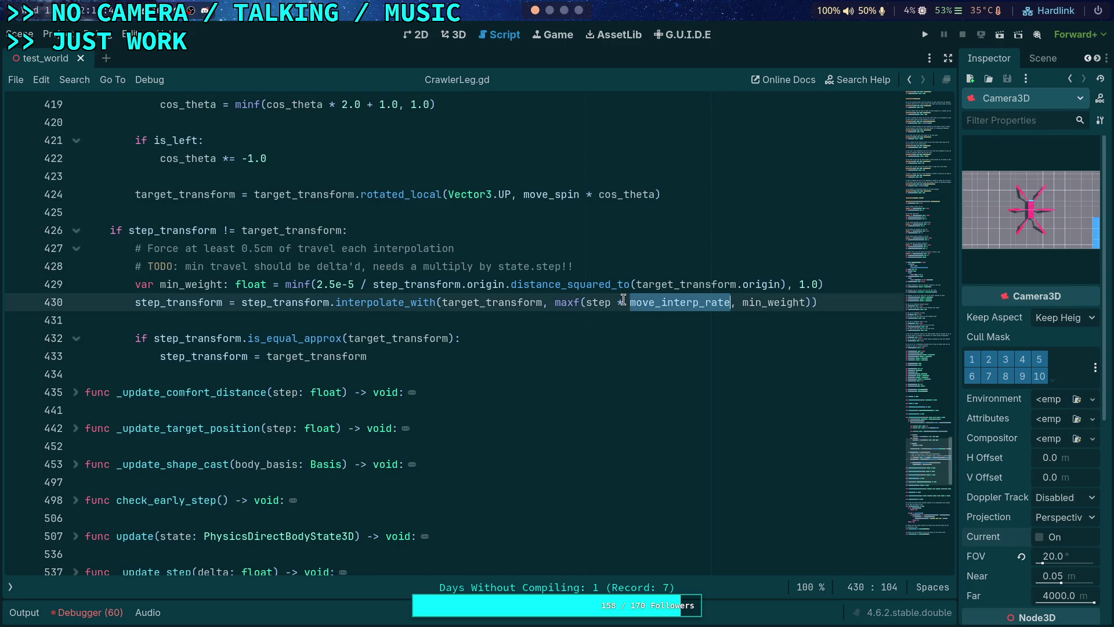
mouse_move(655, 304)
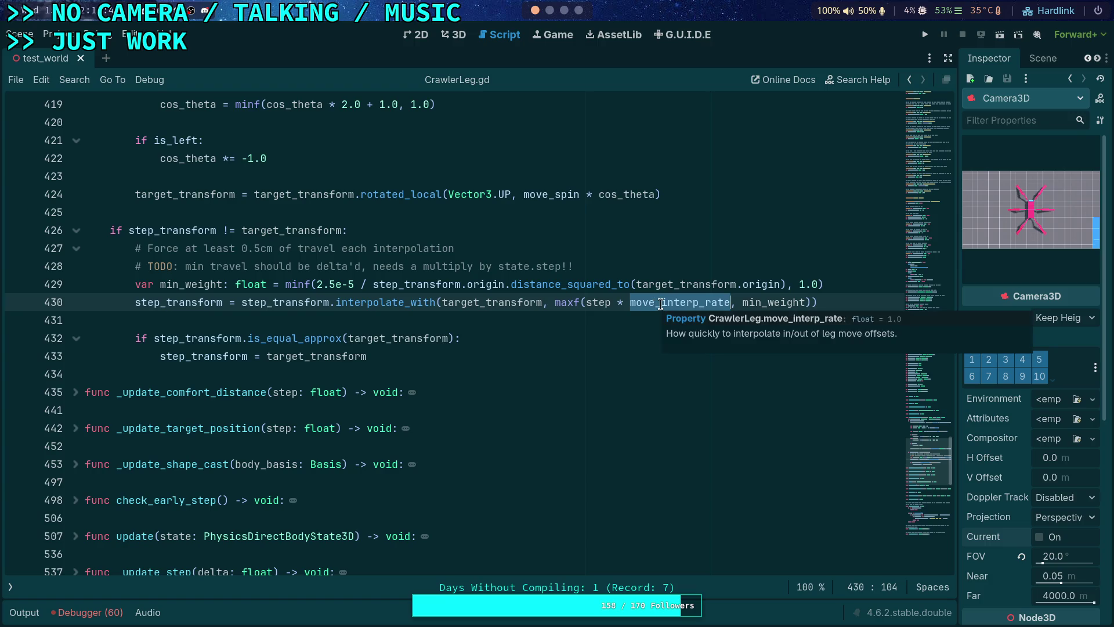
scroll(542, 298, up, 7)
scroll(531, 298, down, 2)
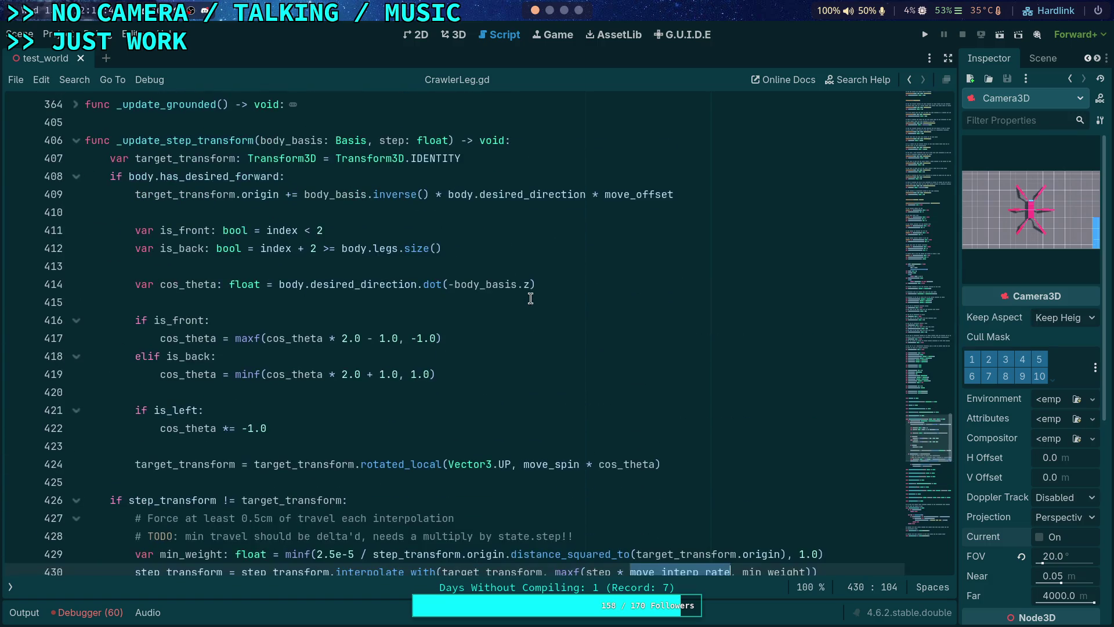
- Inspect _update_step_transform and how pre_update passes it the step parameter
click(183, 142)
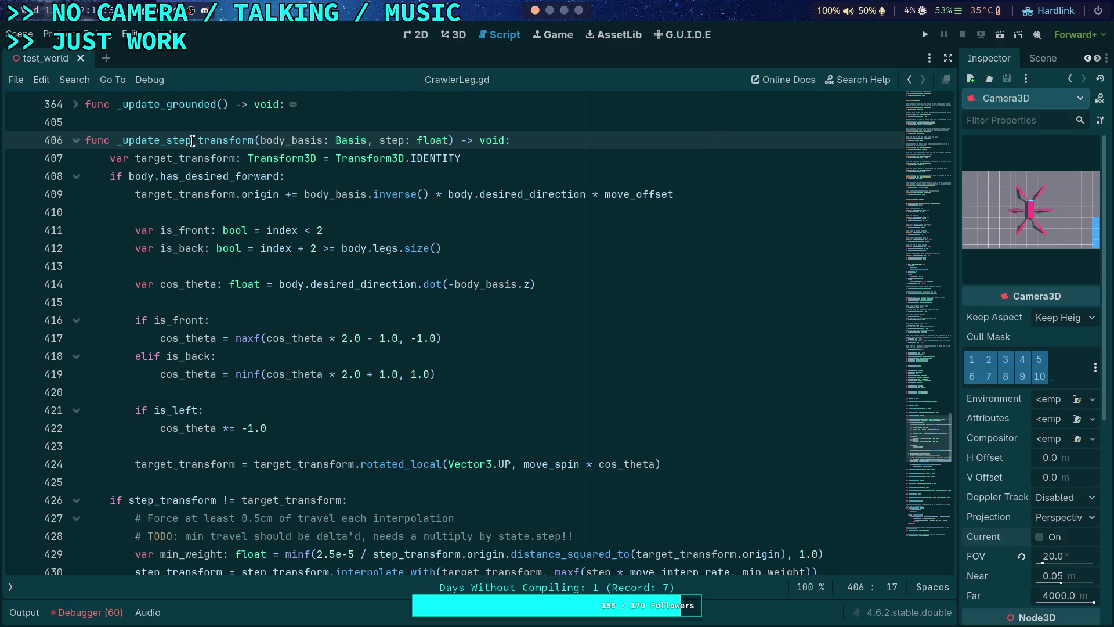
scroll(192, 141, up, 2)
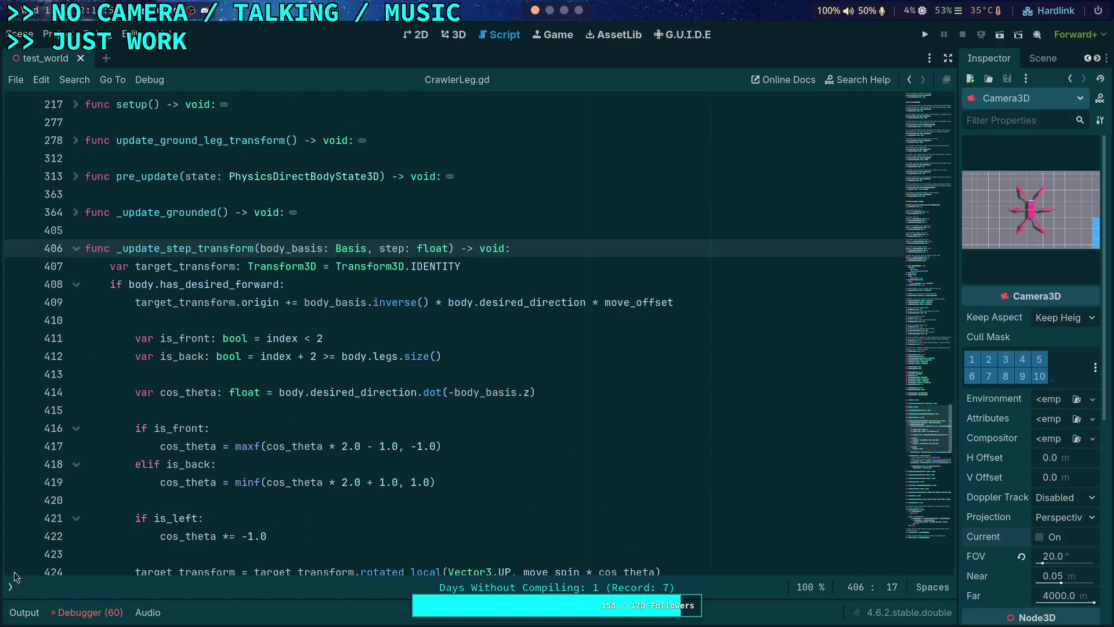
click(76, 177)
scroll(165, 223, down, 1)
scroll(169, 231, up, 1)
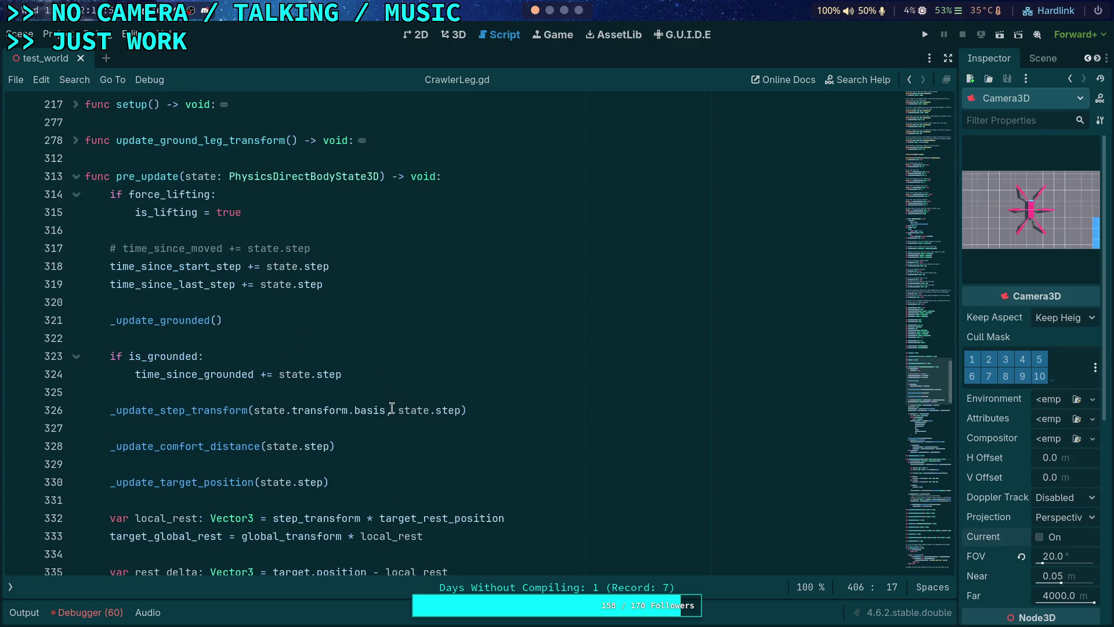
click(244, 410)
scroll(313, 377, down, 13)
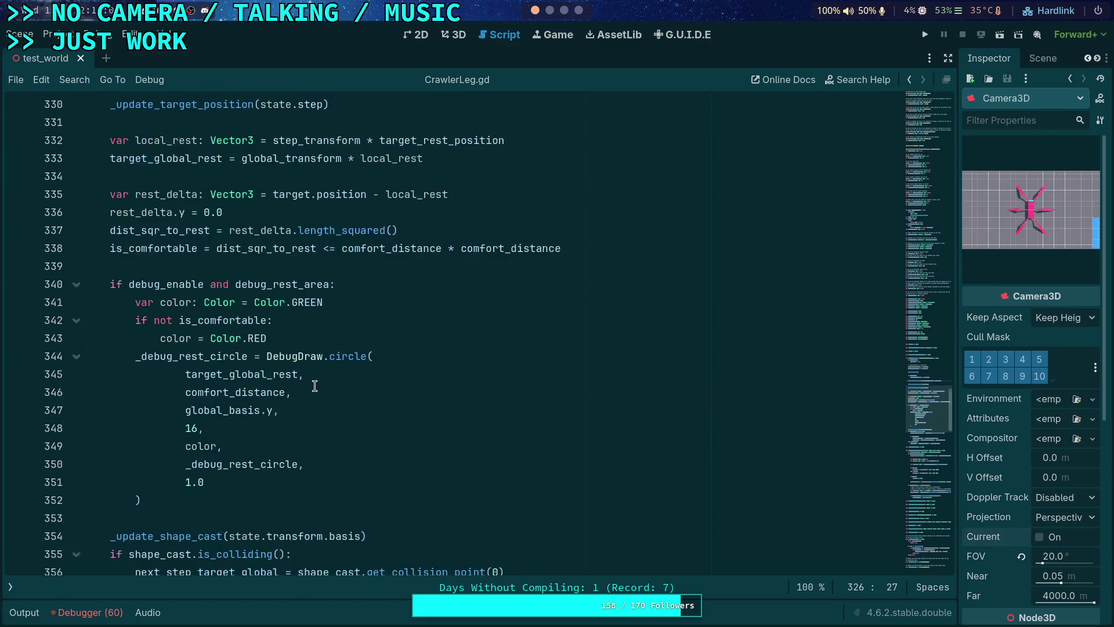
scroll(327, 363, down, 3)
double_click(387, 265)
scroll(335, 322, down, 5)
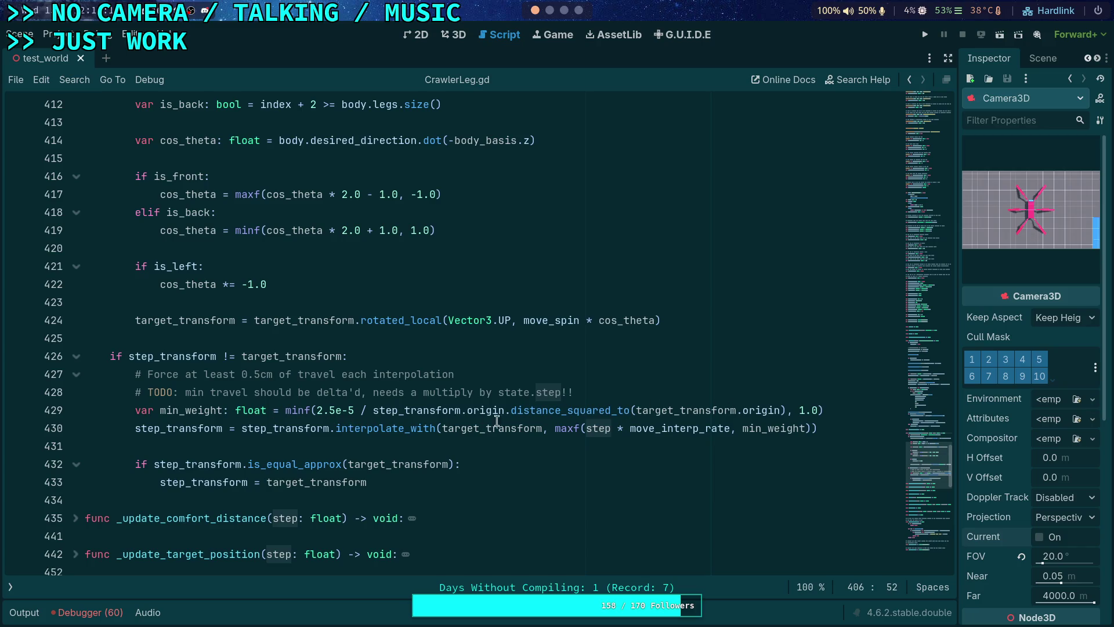
double_click(196, 410)
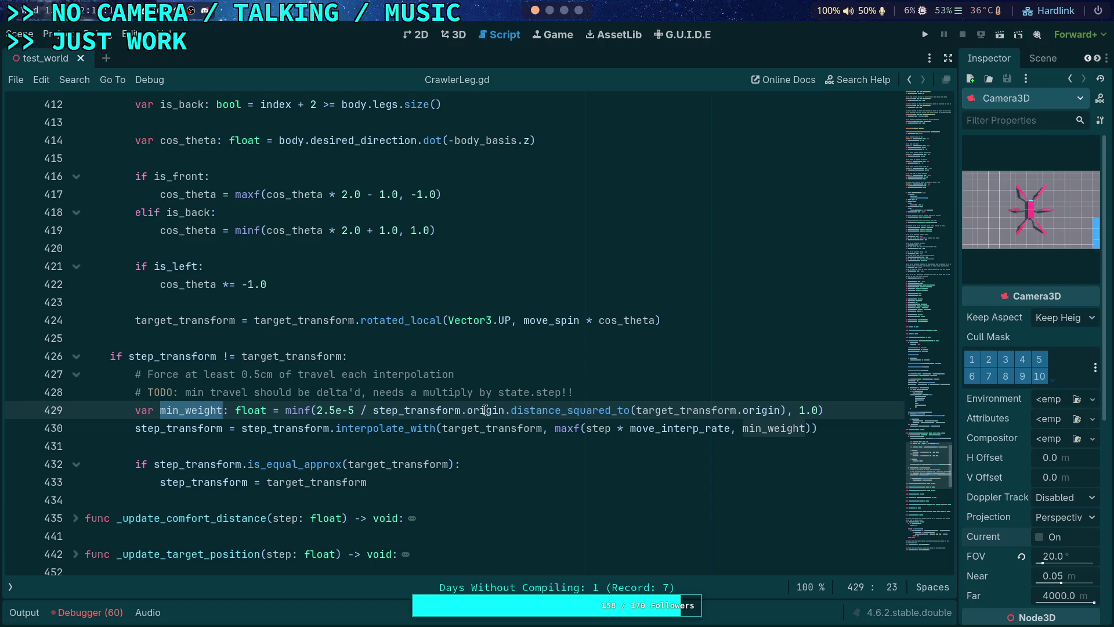
mouse_move(486, 410)
drag(317, 410, 354, 410)
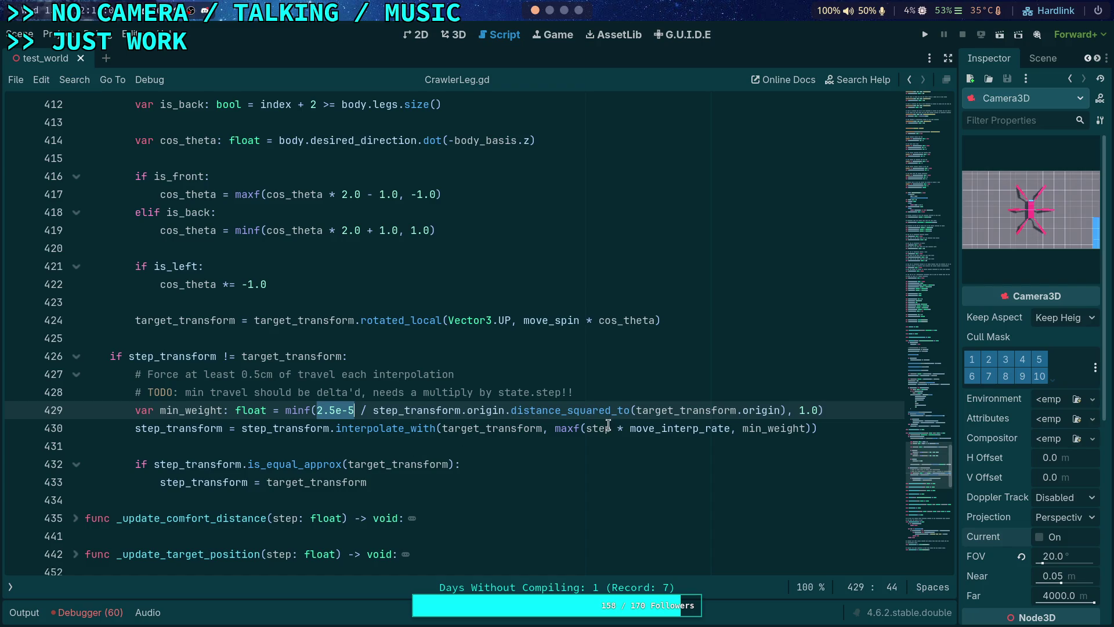
- In the Python REPL workspace, compute 0.05*64 to get 3.2
mouse_move(596, 430)
key(super+1)
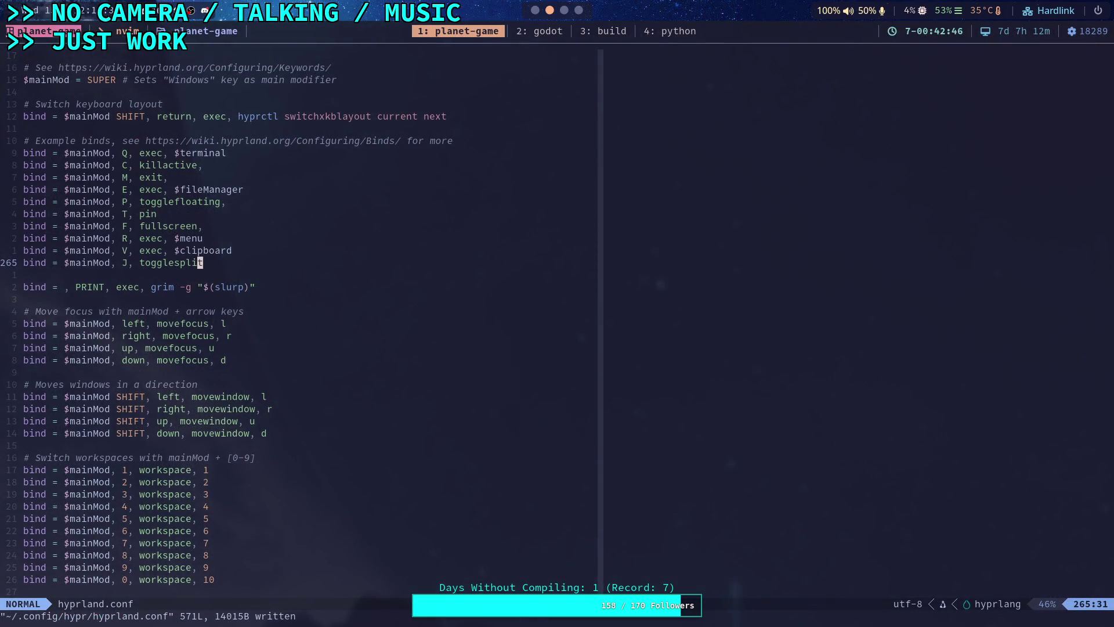
key(super+4)
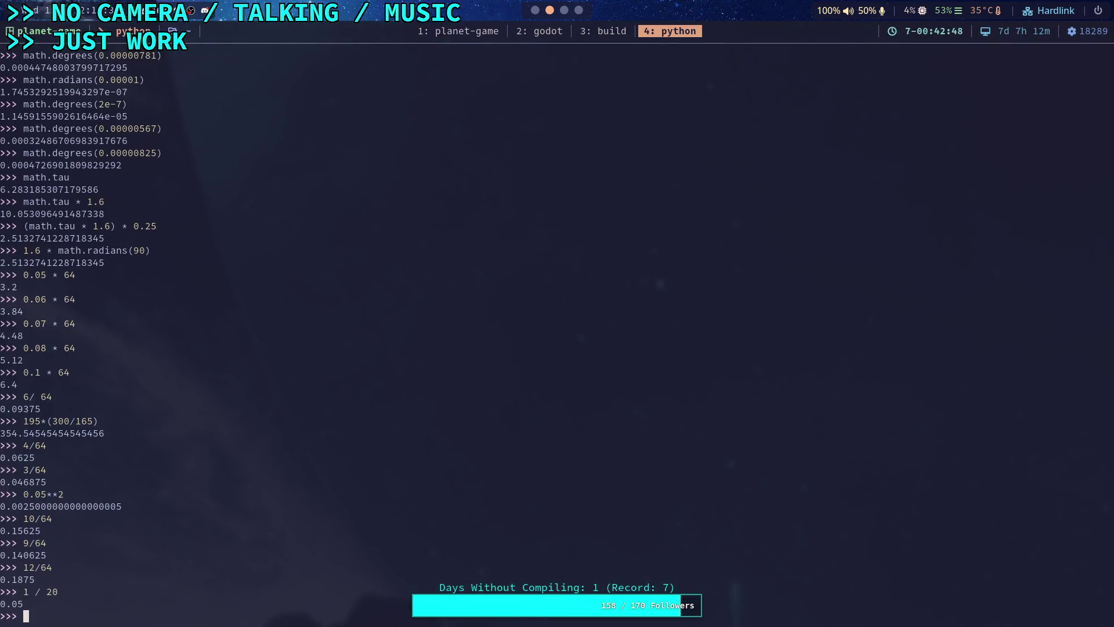
text(0.05&)
key(BackSpace)
text(*)
text(5)
text(4)
key(Return)
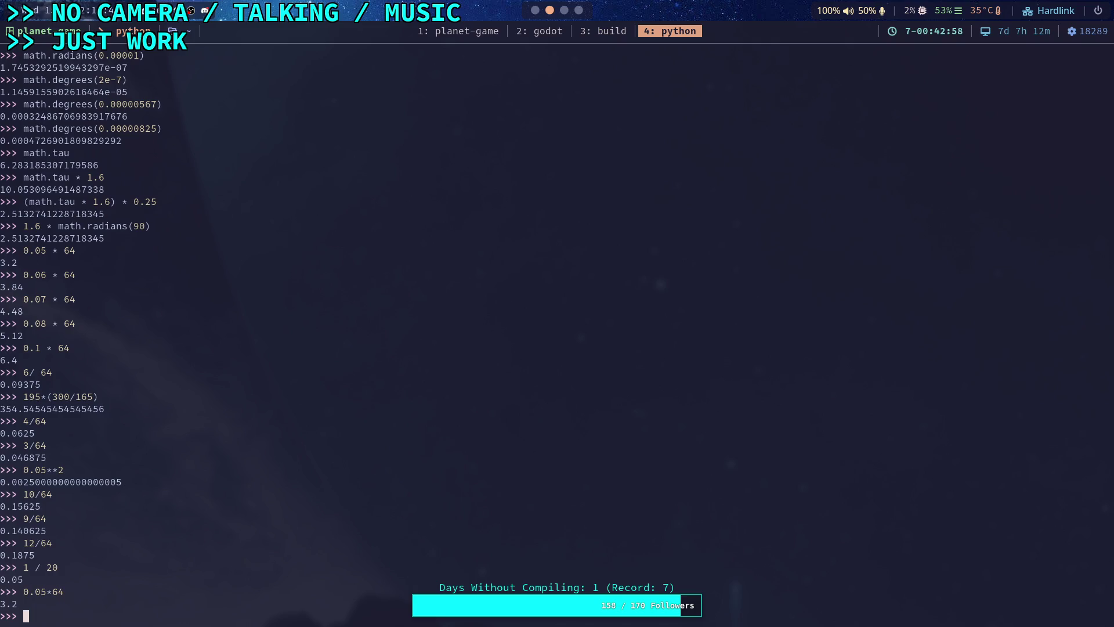
- Compute 2/64, giving 0.03125, and return to the Godot script editor
text(2*)
key(BackSpace)
text(/6)
text(4)
key(Return)
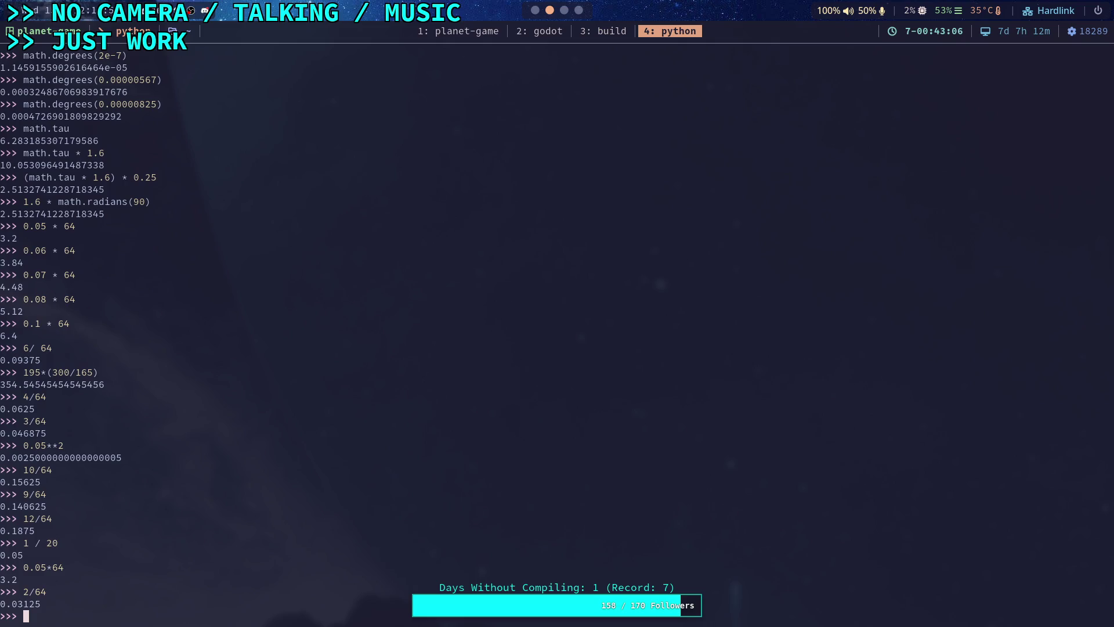
click(535, 12)
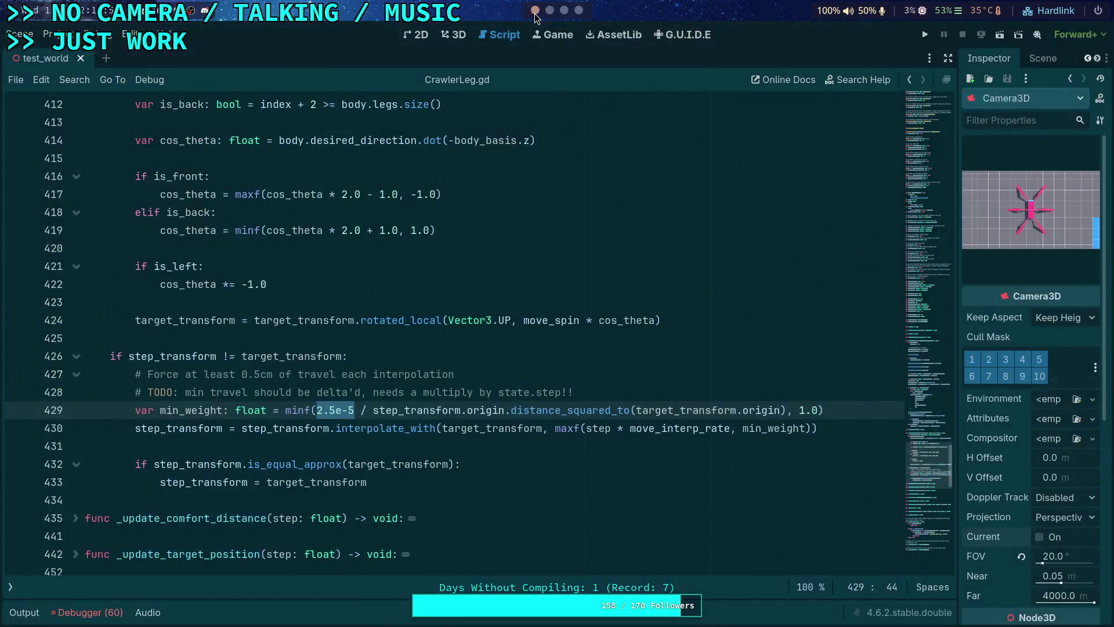
- Change the travel comment's 0.5cm to 2cm/sec and delete the TODO comment line
drag(241, 374, 272, 372)
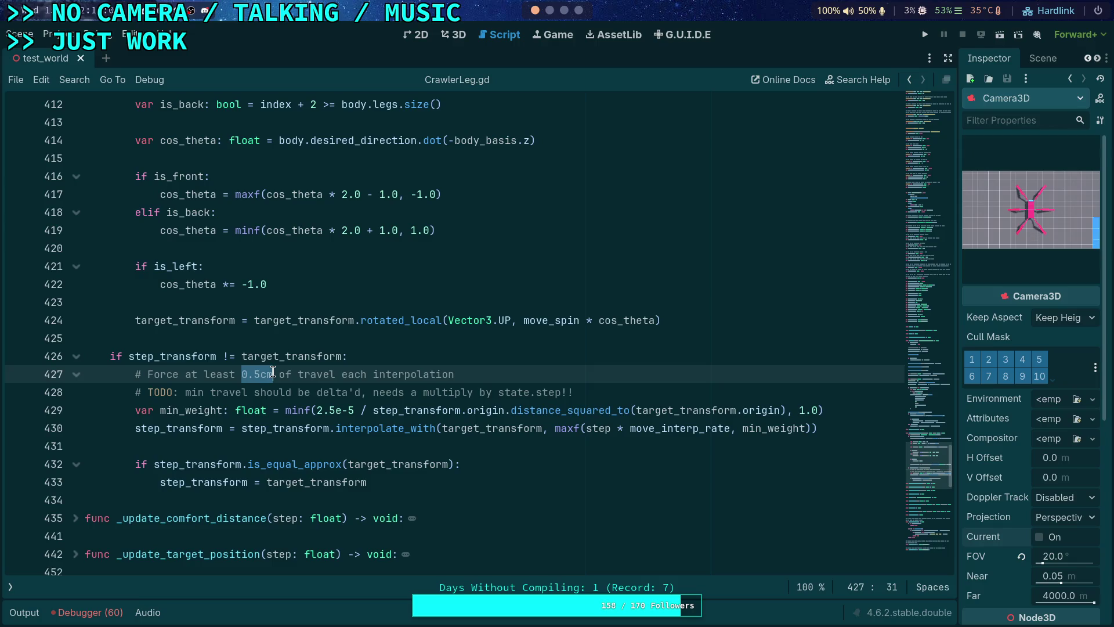
text(2cm)
text(/sec)
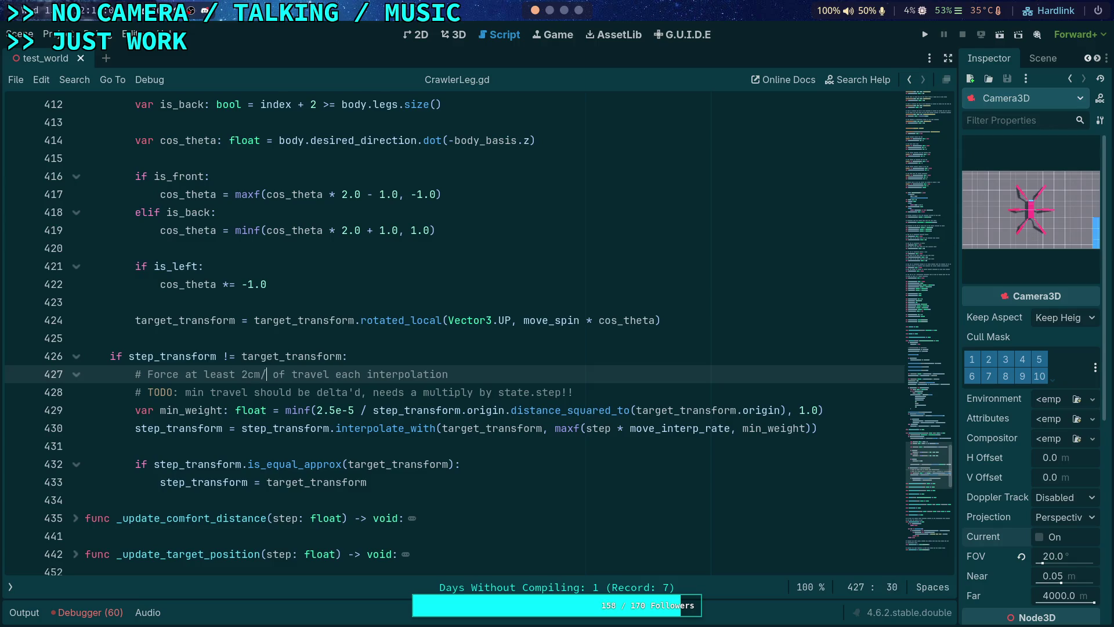
drag(613, 391, 615, 375)
key(BackSpace)
- Replace min_weight's 2.5e-5 constant with 2.0 * step, without surrounding parentheses
drag(317, 395, 353, 397)
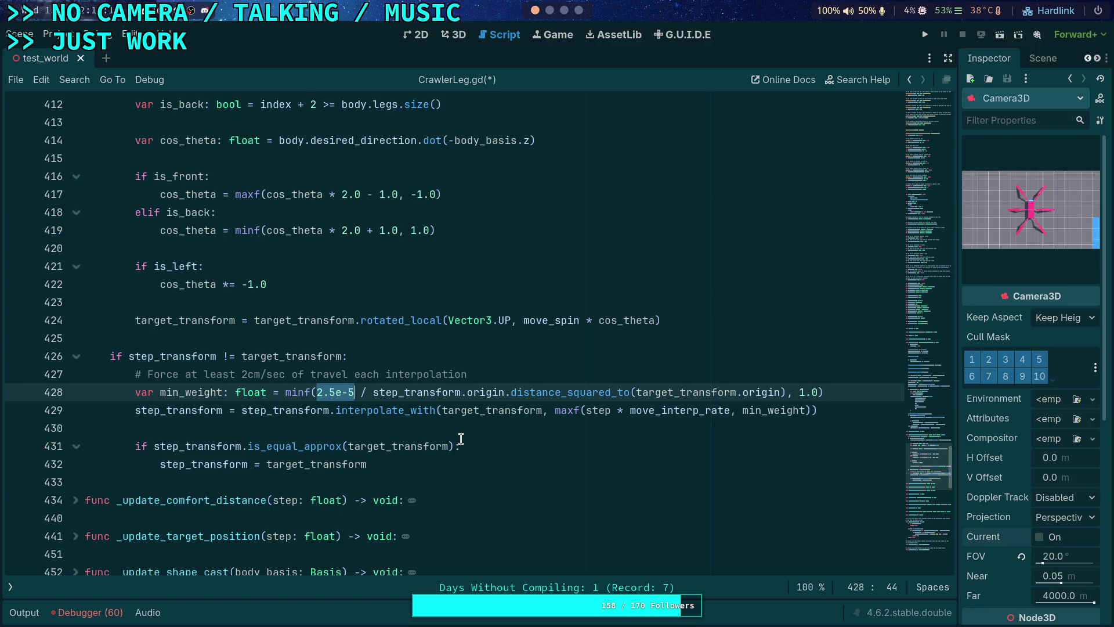
text(()
text(2.0 * )
text(step)
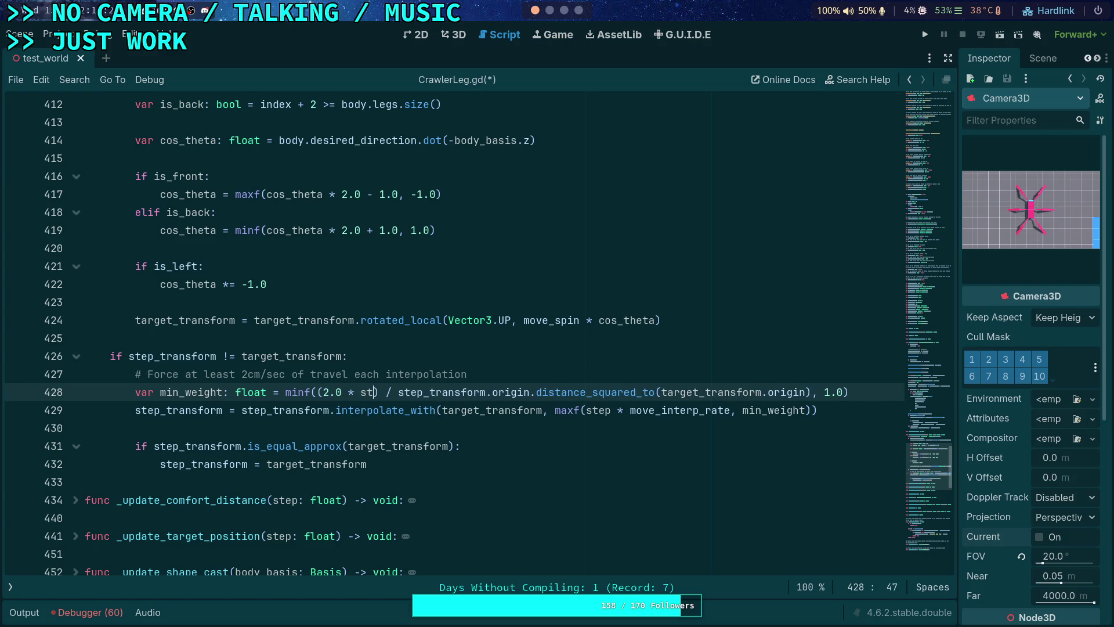
text())
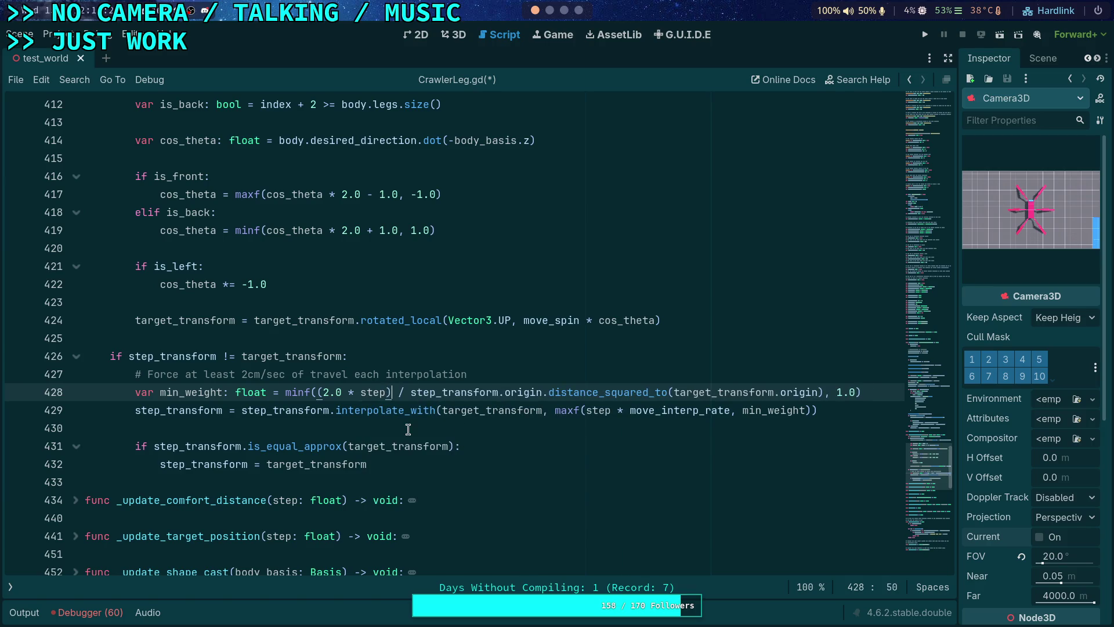
key(BackSpace)
click(323, 393)
key(BackSpace)
click(426, 429)
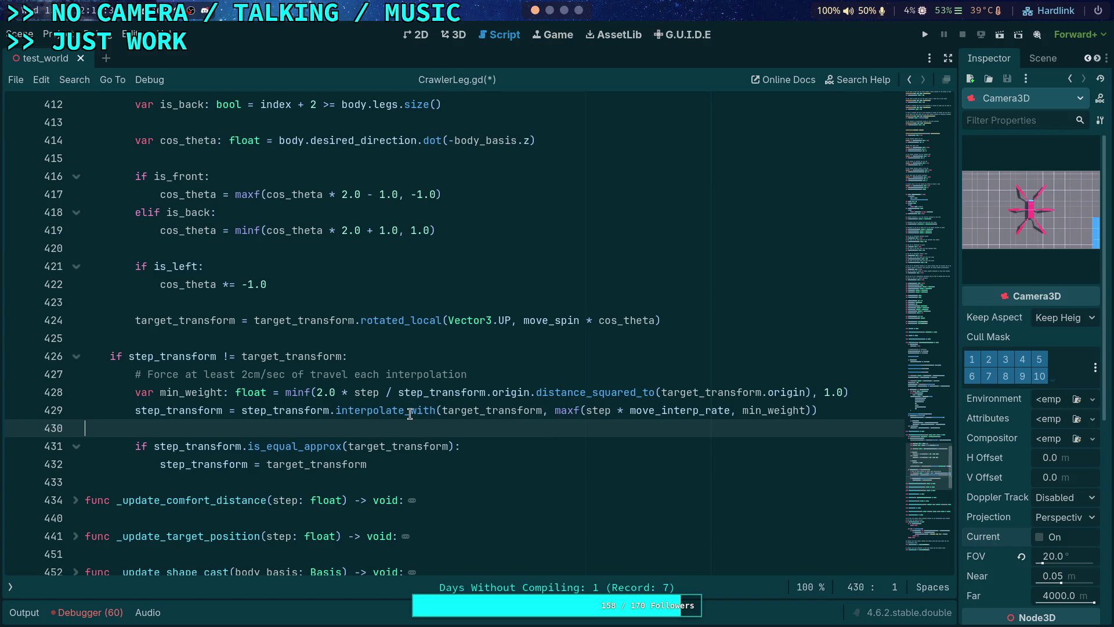
- Change the comment's 2cm value and the line 428 factor to 1.5
mouse_move(411, 413)
click(243, 374)
text(1.5)
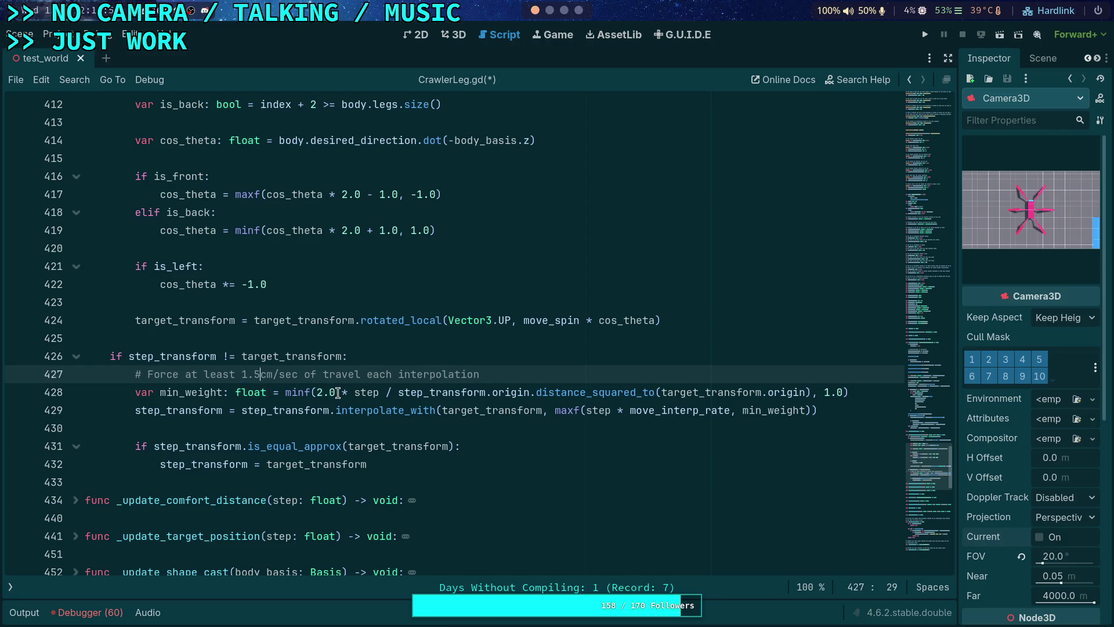
click(336, 395)
key(BackSpace)
key(BackSpace)
key(BackSpace)
text(1.5)
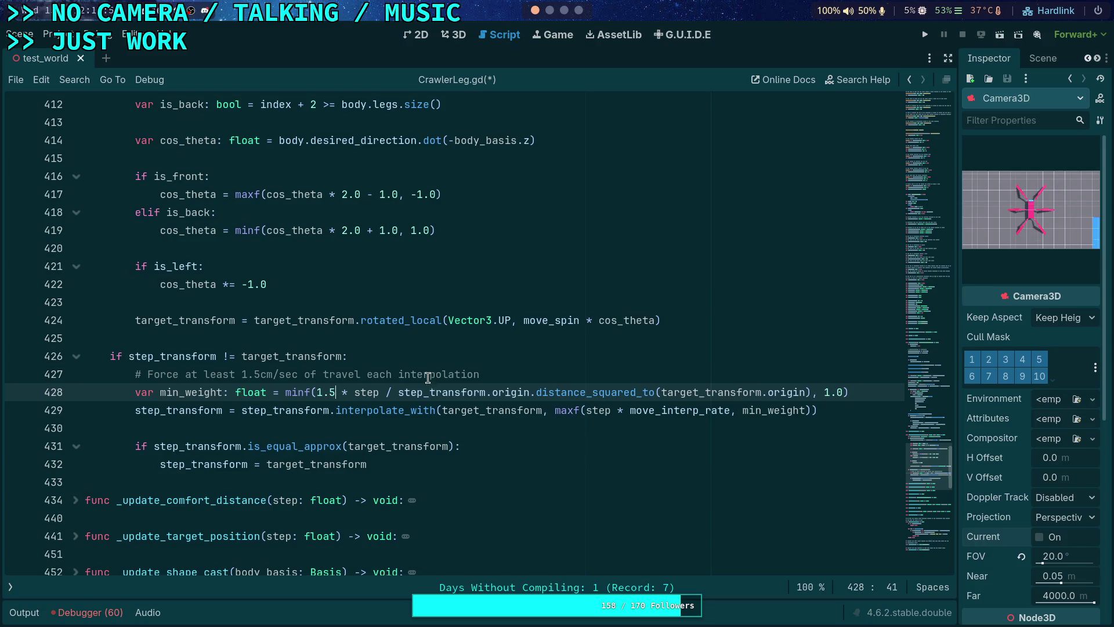
- Check the numbers in the Python terminal, then restore the comment to 2 and the minf factor to 2.0
click(550, 10)
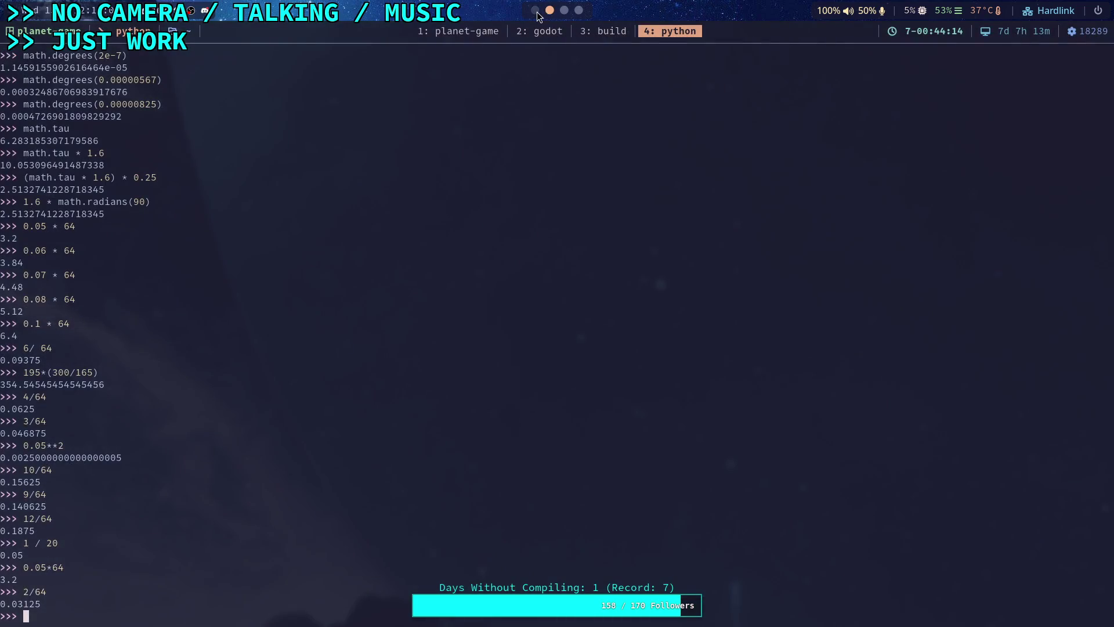
click(536, 11)
double_click(247, 374)
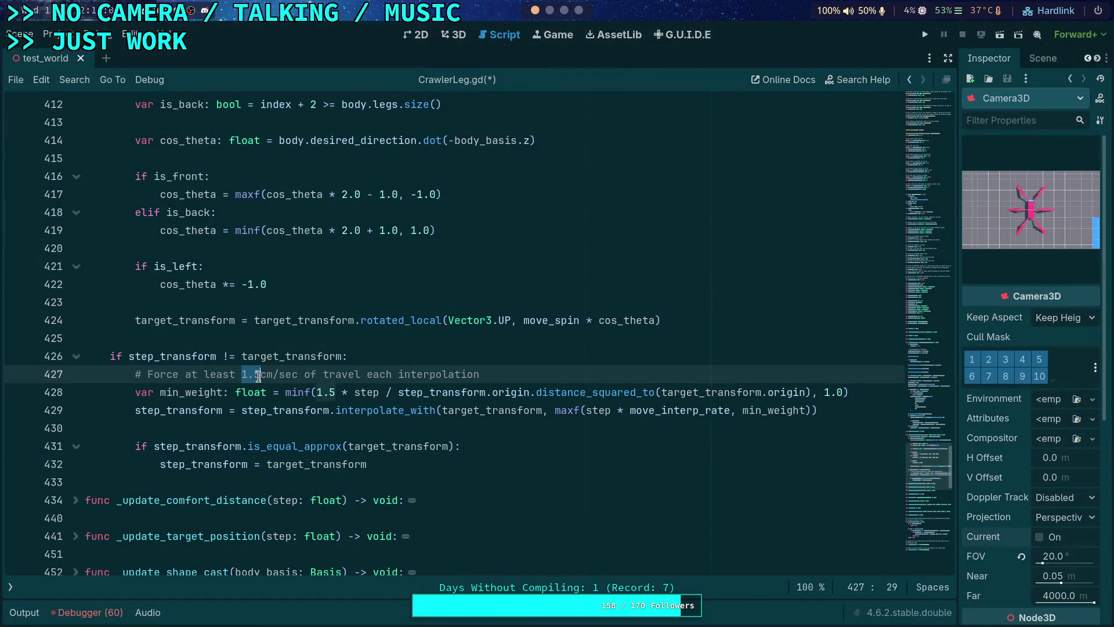
drag(248, 376, 261, 376)
text(2)
double_click(331, 392)
text(2.0)
click(473, 373)
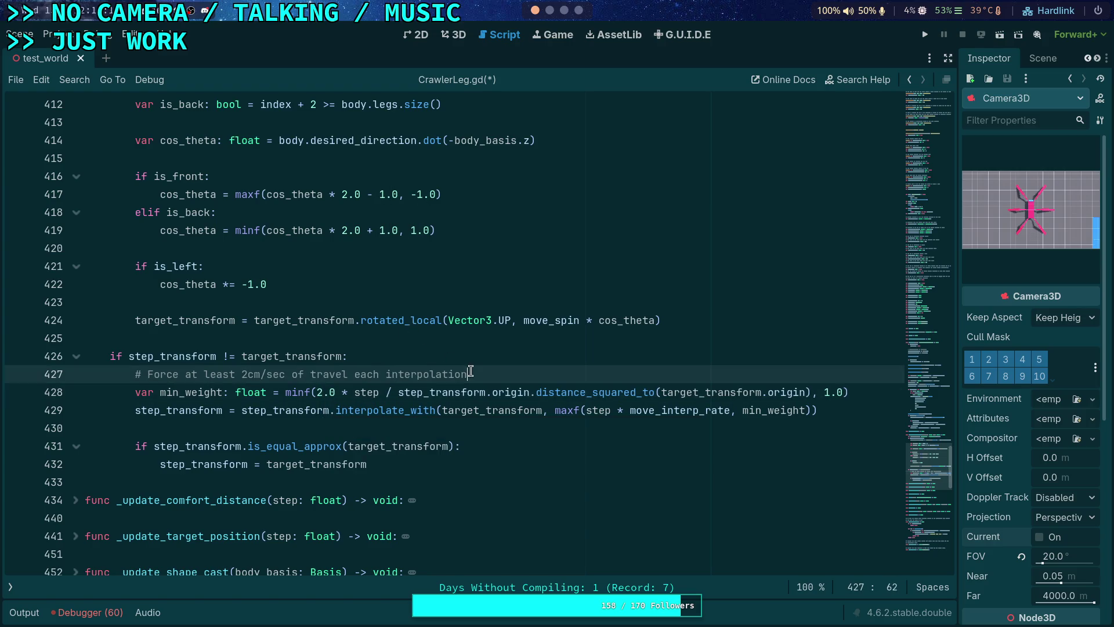
- Highlight the step variable in the min_weight line to see its other uses
mouse_move(489, 384)
mouse_move(589, 415)
scroll(327, 395, up, 3)
scroll(468, 311, down, 1)
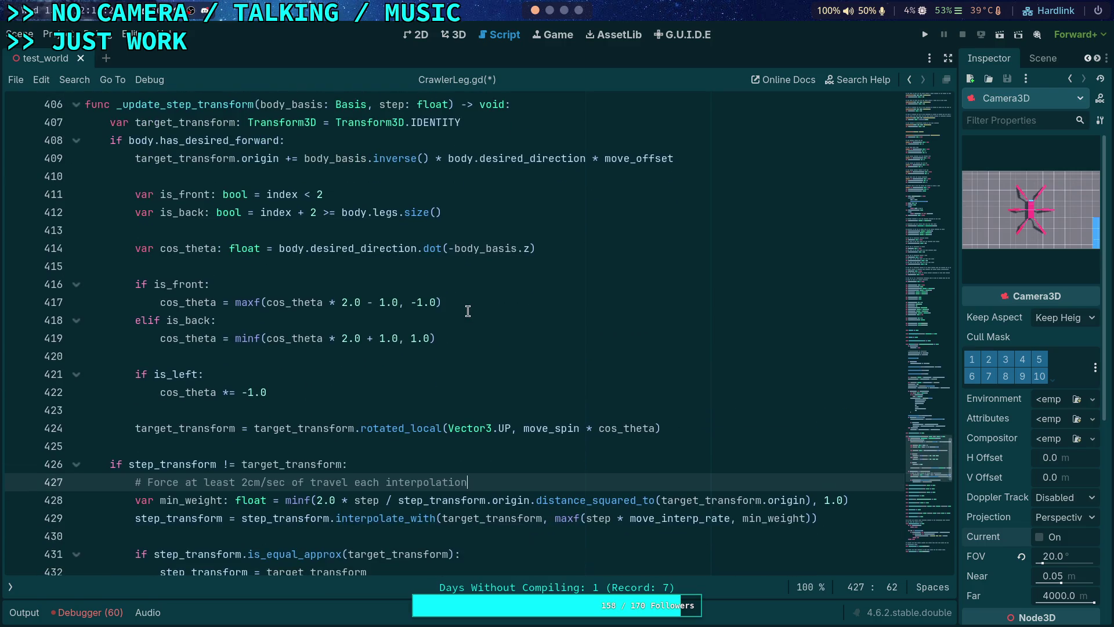
scroll(231, 248, up, 8)
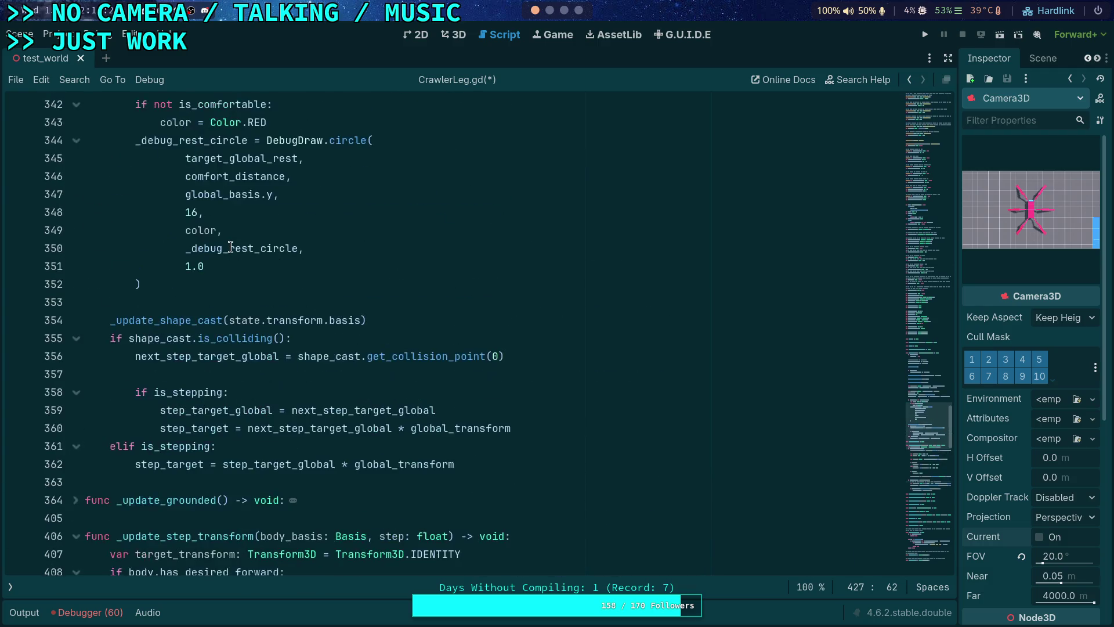
scroll(231, 247, down, 20)
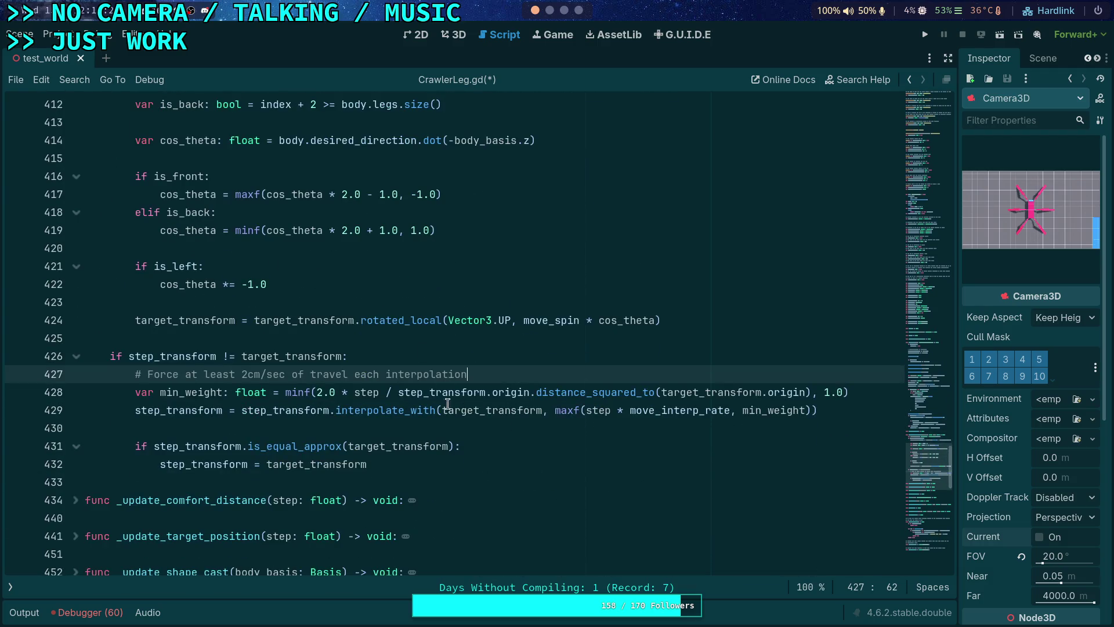
click(361, 391)
double_click(361, 392)
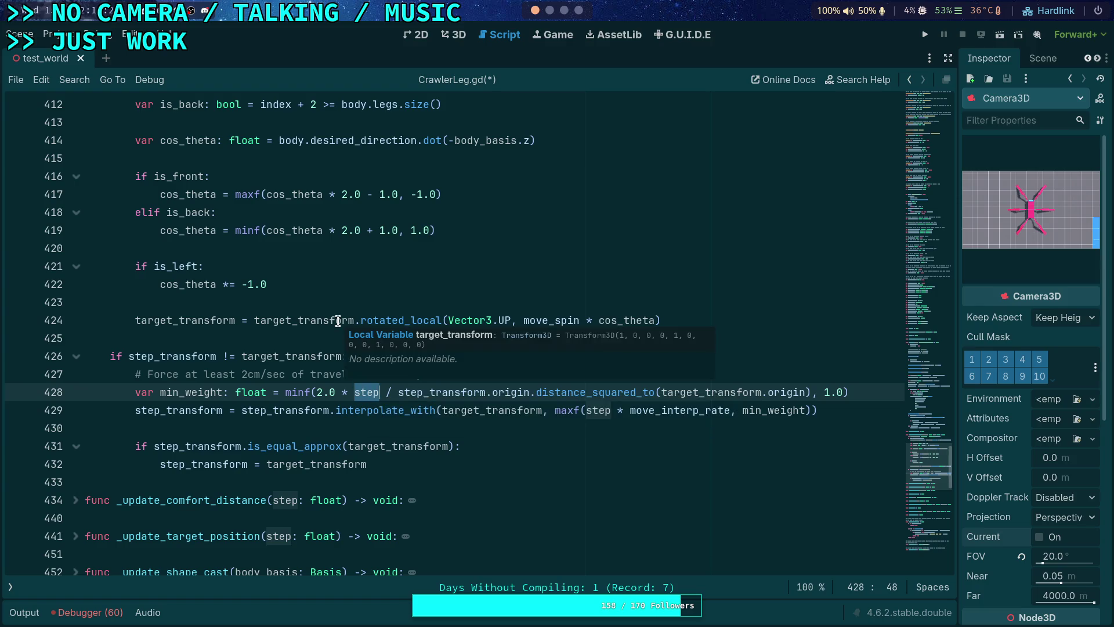
scroll(291, 290, up, 20)
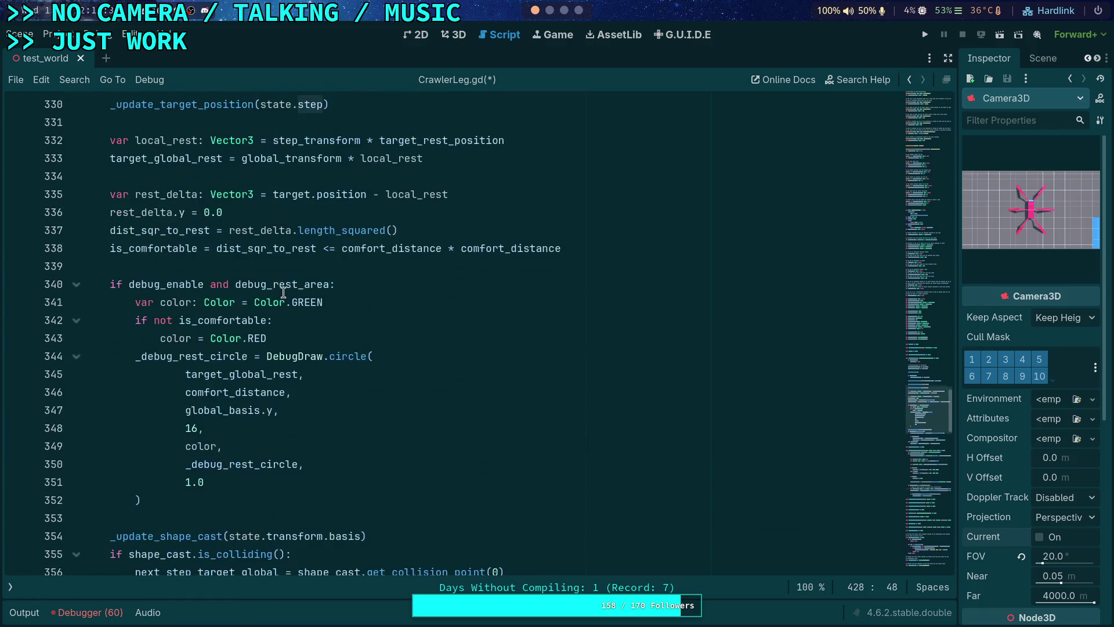
scroll(329, 341, up, 1)
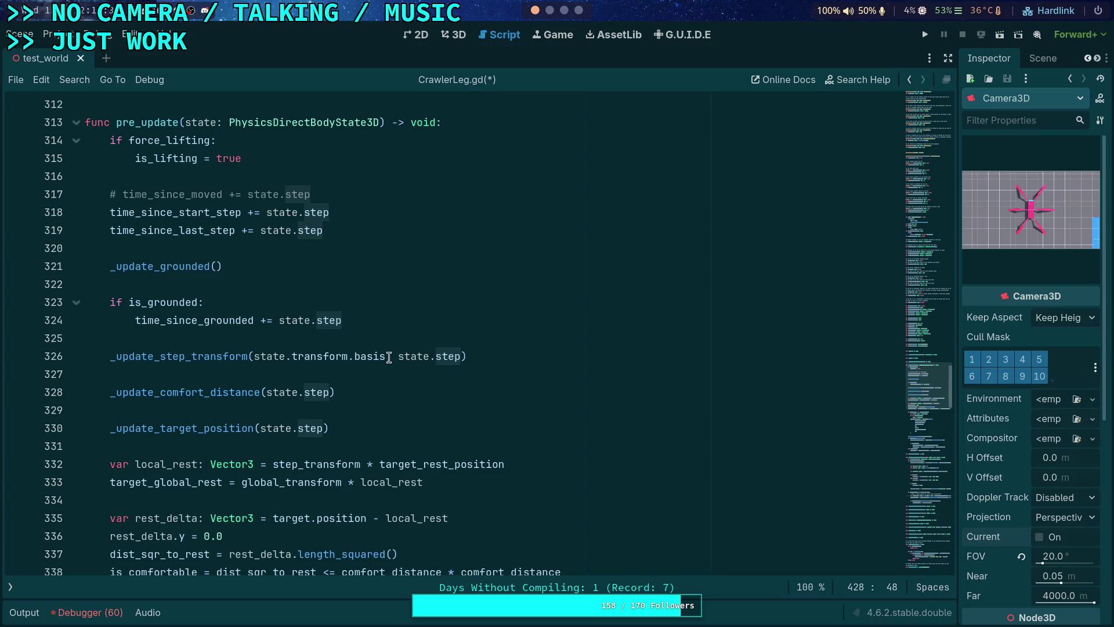
- Add a body_ prefix after 'Basis,' in the _update_step_transform signature
click(384, 356)
scroll(428, 342, down, 14)
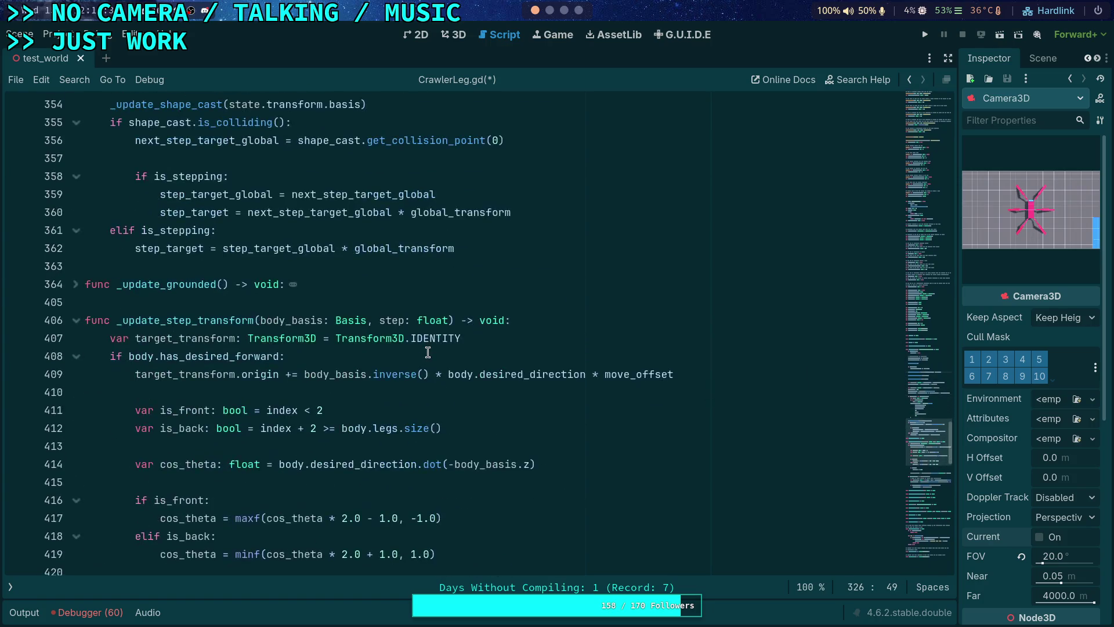
click(373, 320)
text(body_)
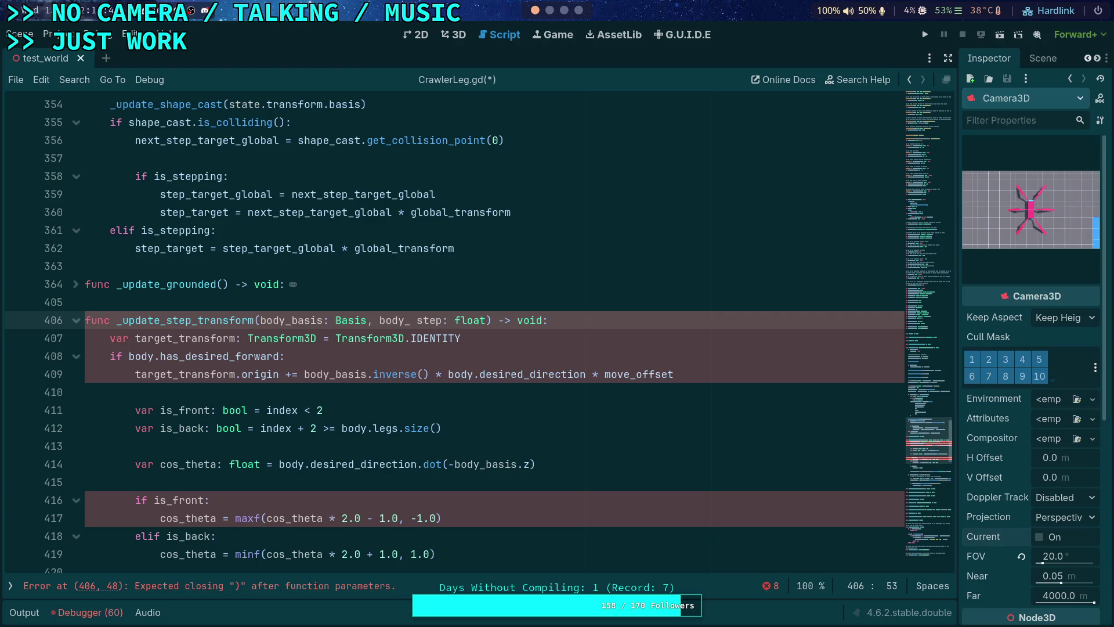
- Widen the Inspector dock so the script area becomes narrower
drag(957, 209, 896, 211)
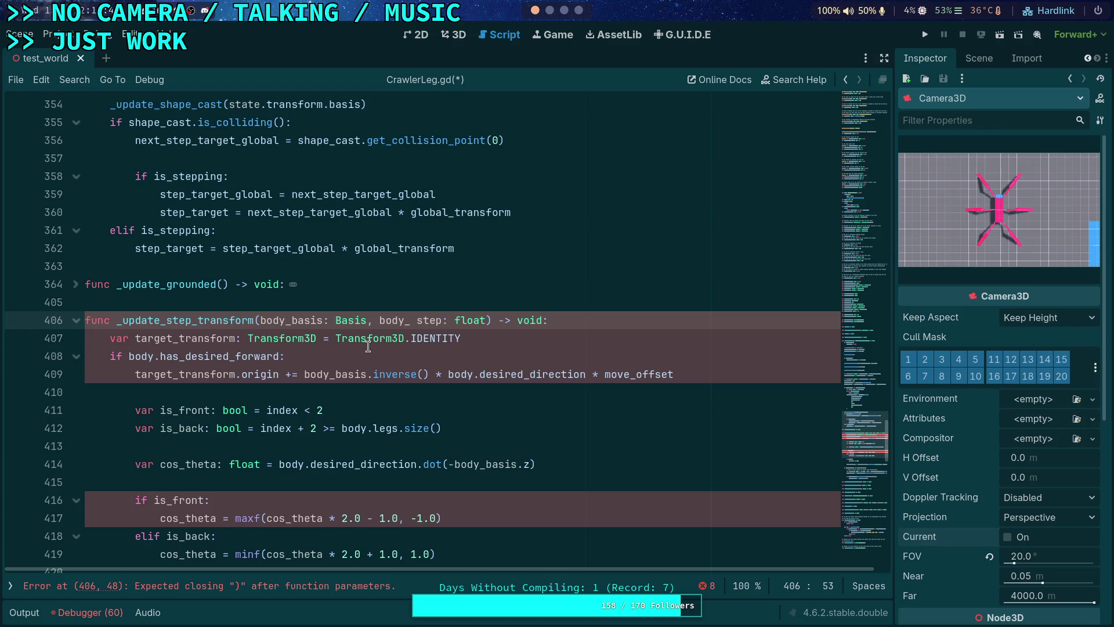
scroll(379, 279, up, 5)
scroll(379, 278, up, 7)
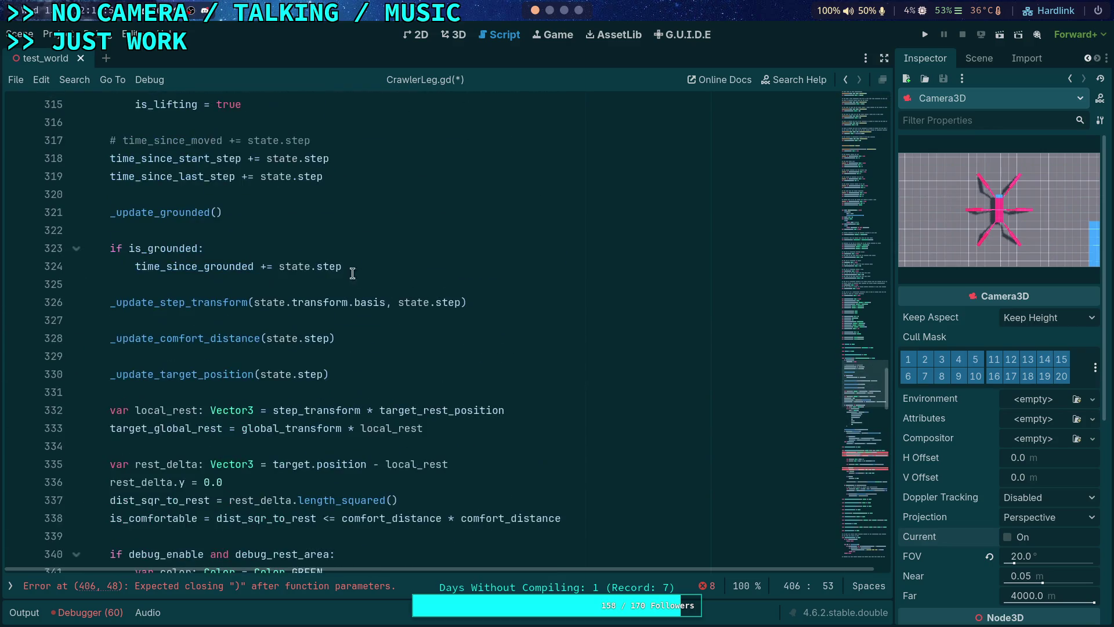
scroll(366, 281, down, 7)
scroll(349, 272, down, 5)
drag(416, 374, 373, 375)
- Remove the stray body_ from the signature and enter body.acceleration on empty line 410
key(BackSpace)
click(329, 435)
click(319, 437)
text(body)
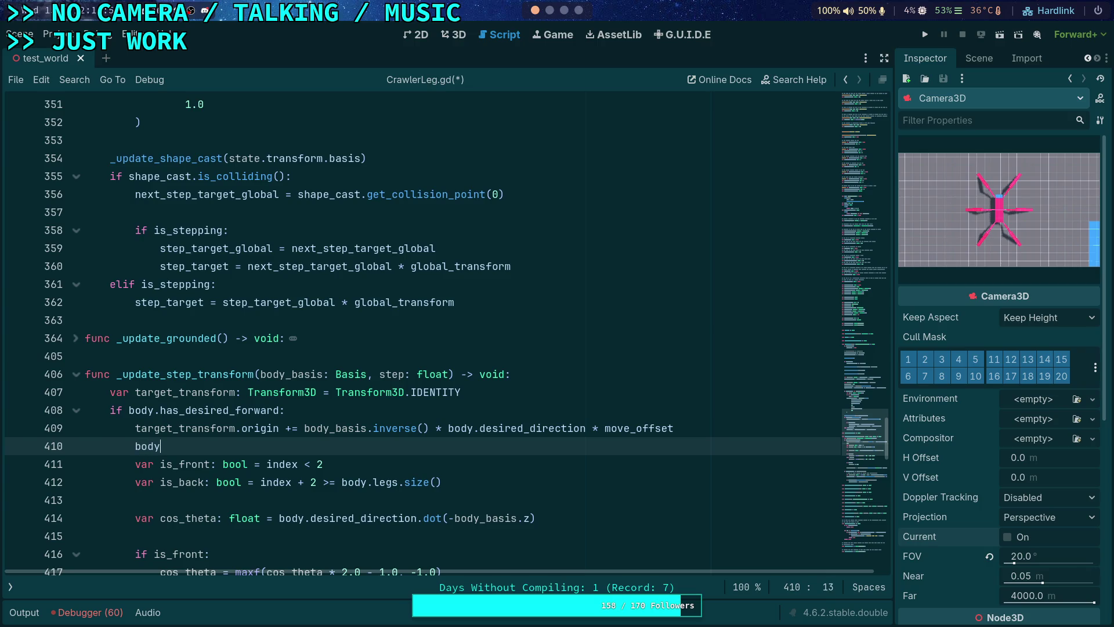
text(.acc)
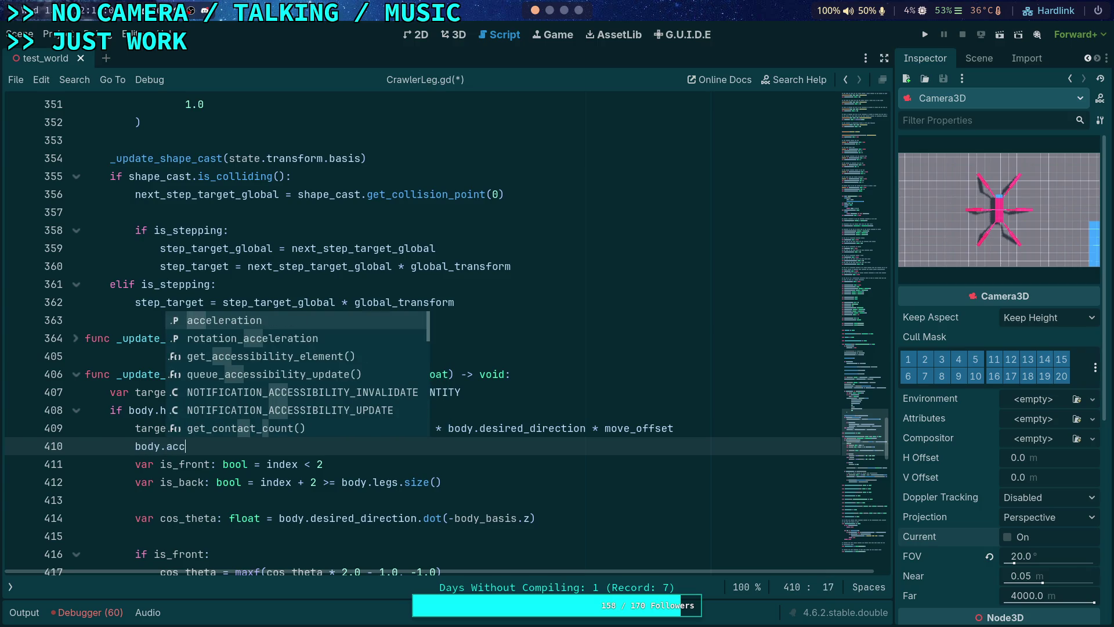
key(Return)
- Delete the body.acceleration text from line 410 again
mouse_move(204, 451)
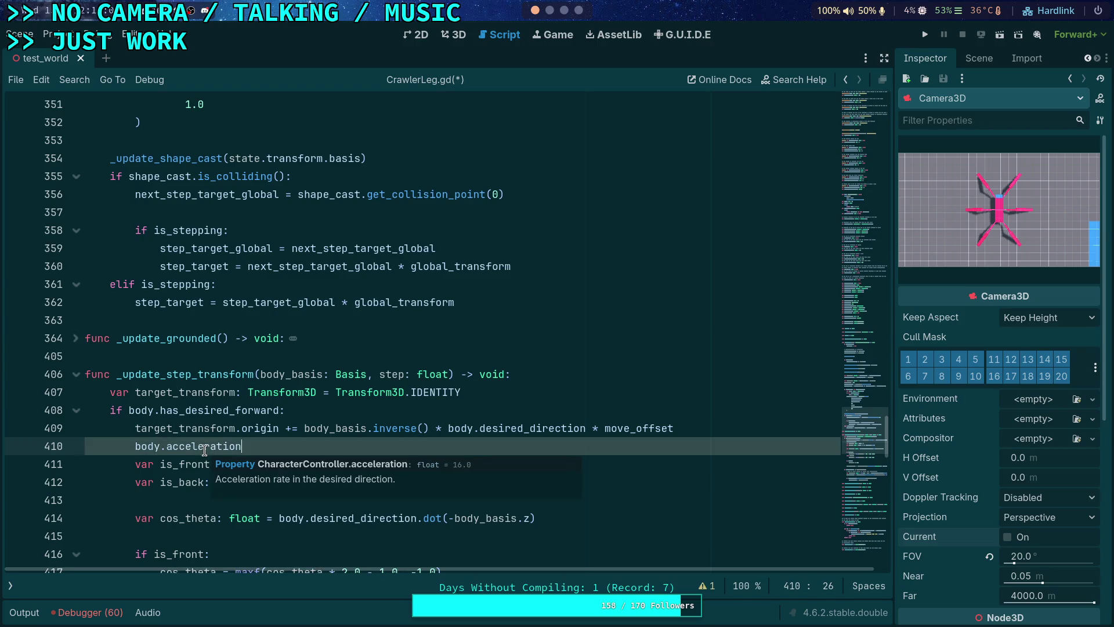
click(209, 445)
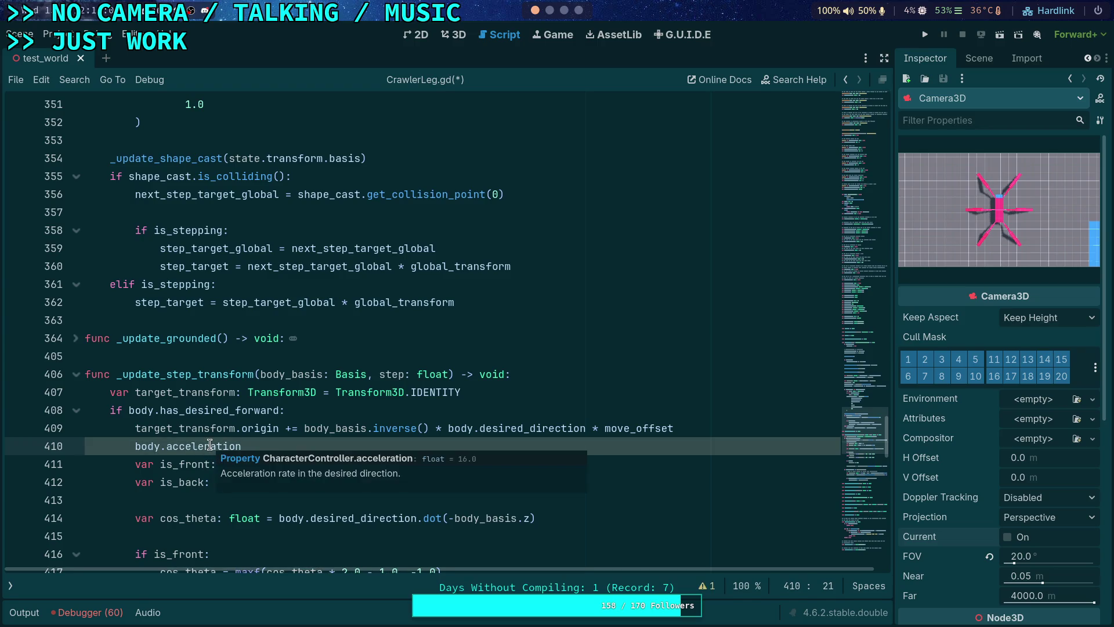
key(End)
key(shift+Home)
key(shift+Home)
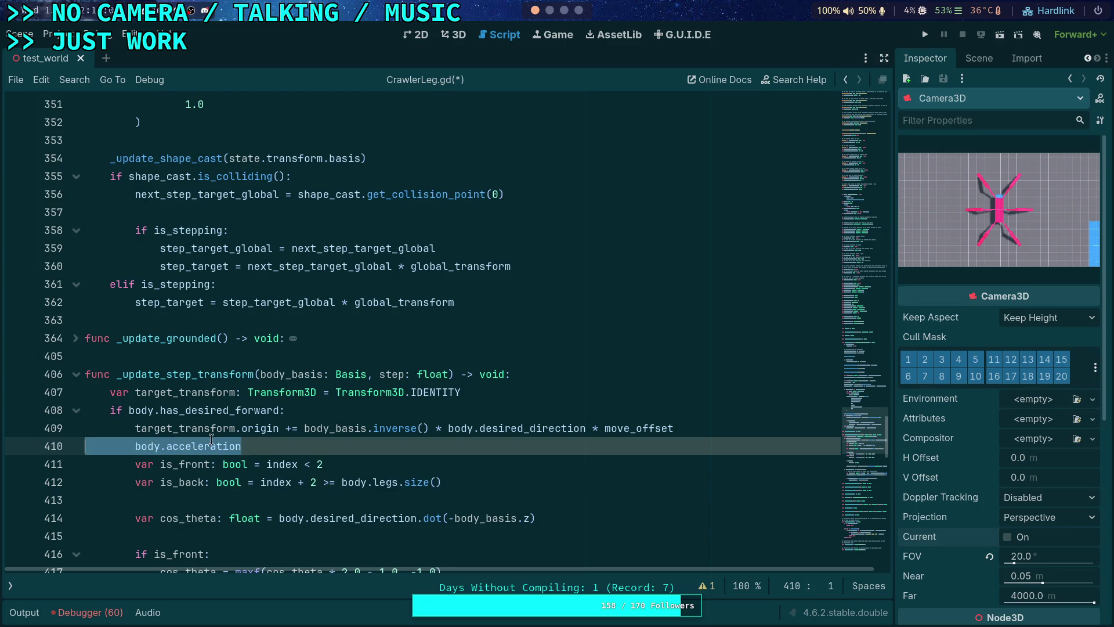
key(BackSpace)
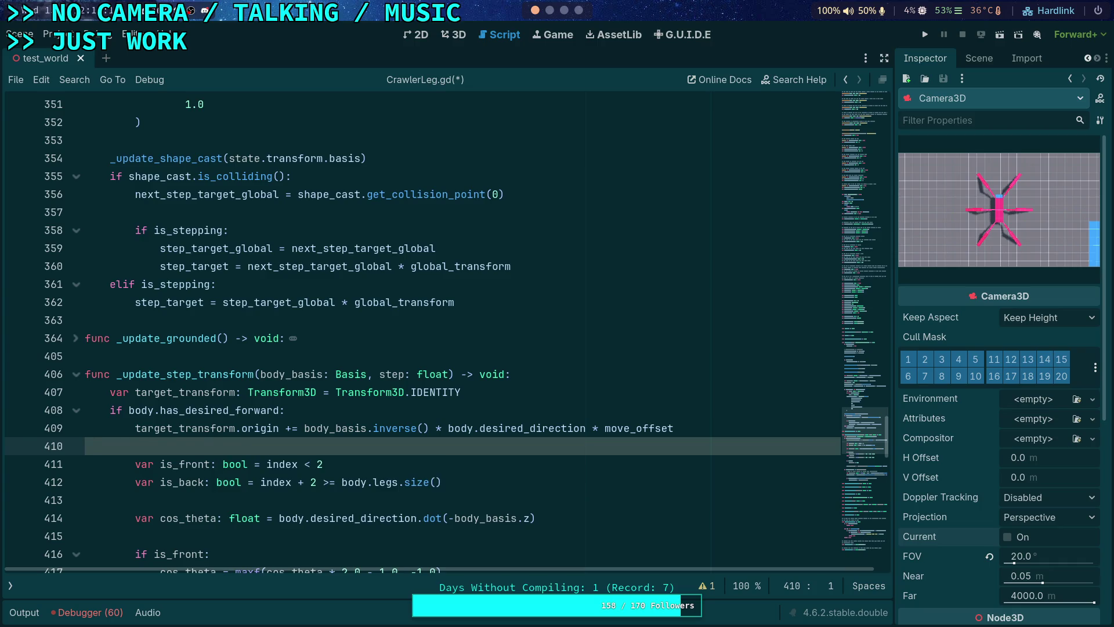
- Append '* body.acceleration' after move_interp_rate on line 429
scroll(326, 323, down, 10)
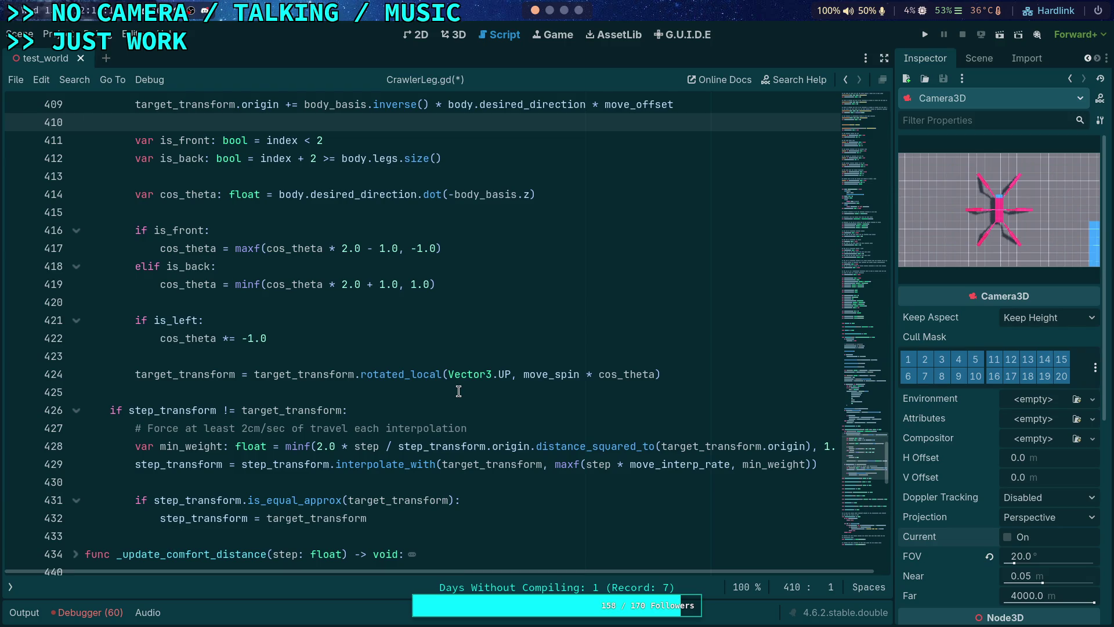
drag(537, 573, 562, 573)
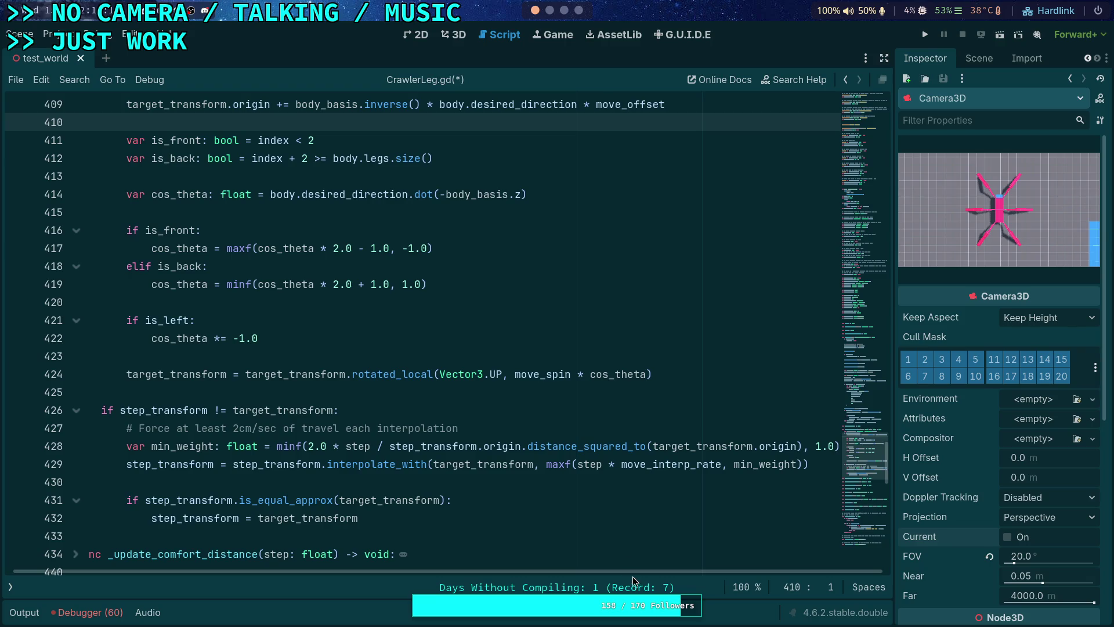
click(721, 463)
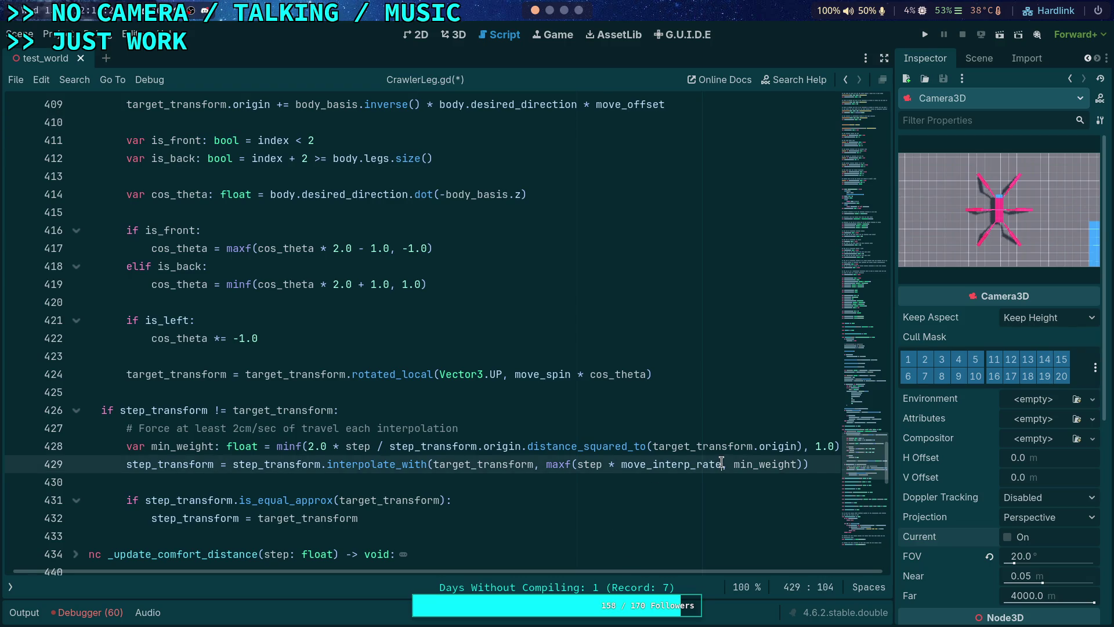
text(* b)
text(ody.ac)
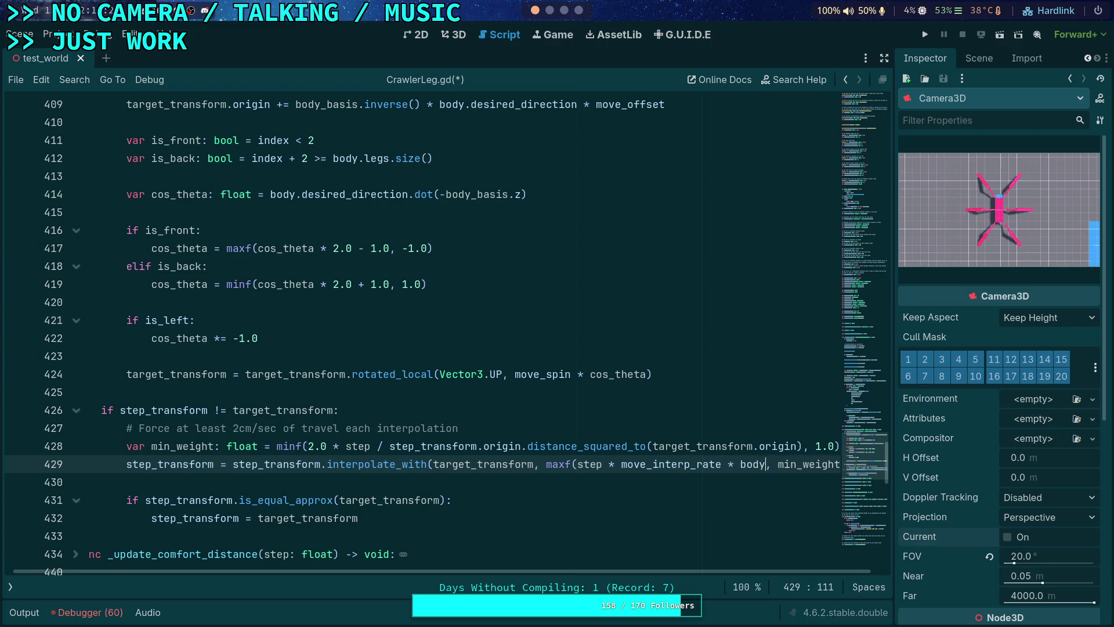
key(Return)
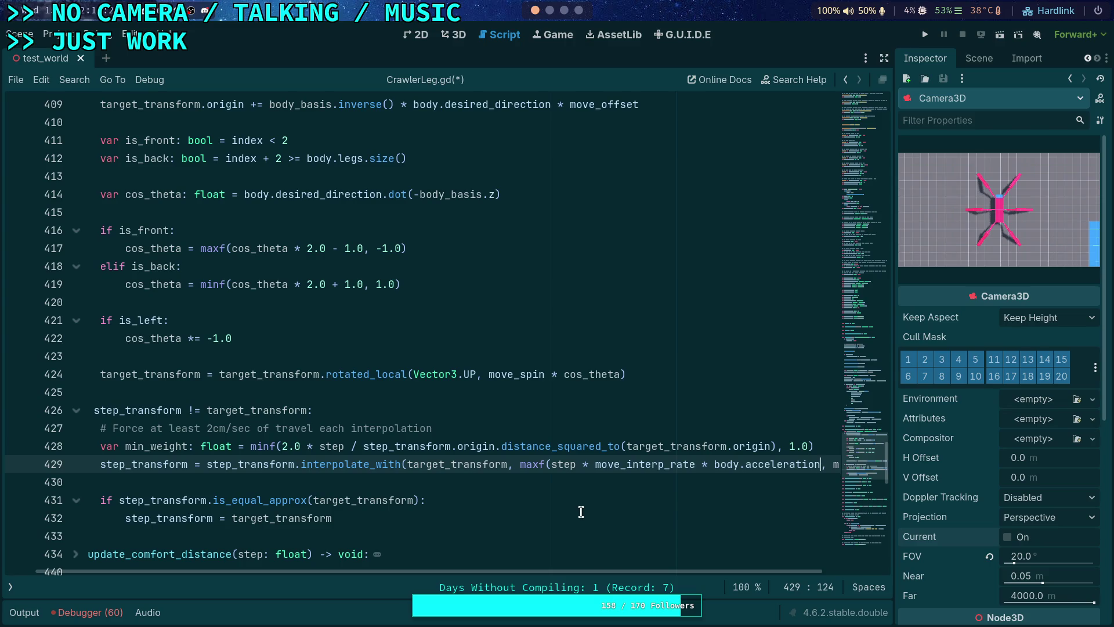
mouse_move(667, 572)
mouse_down()
mouse_move(713, 573)
mouse_move(668, 574)
mouse_up()
drag(816, 464, 693, 464)
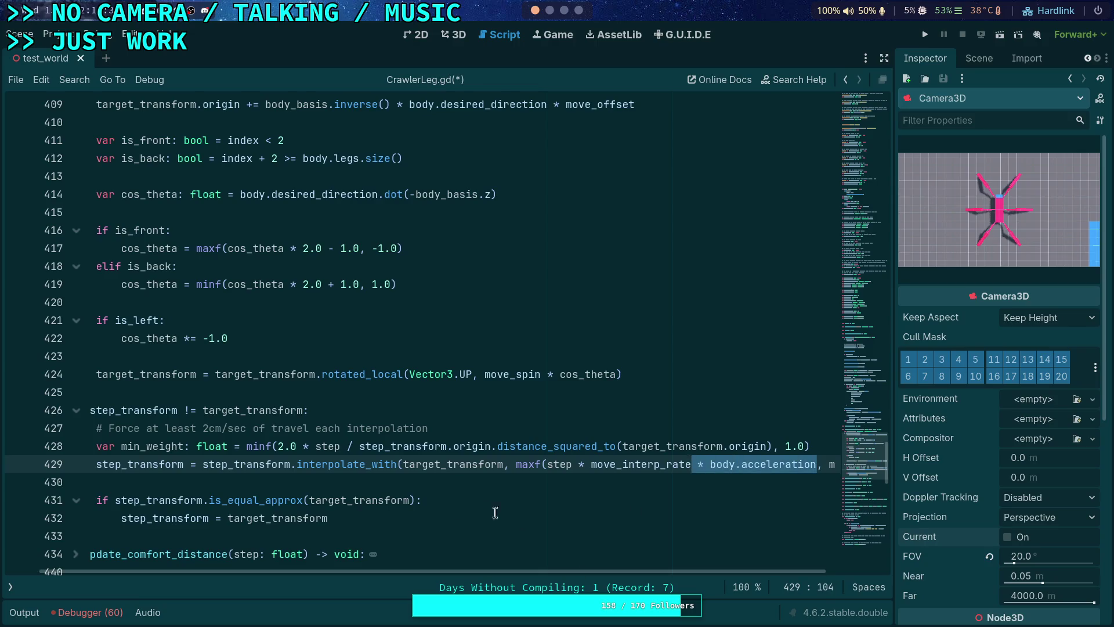
drag(432, 574, 398, 576)
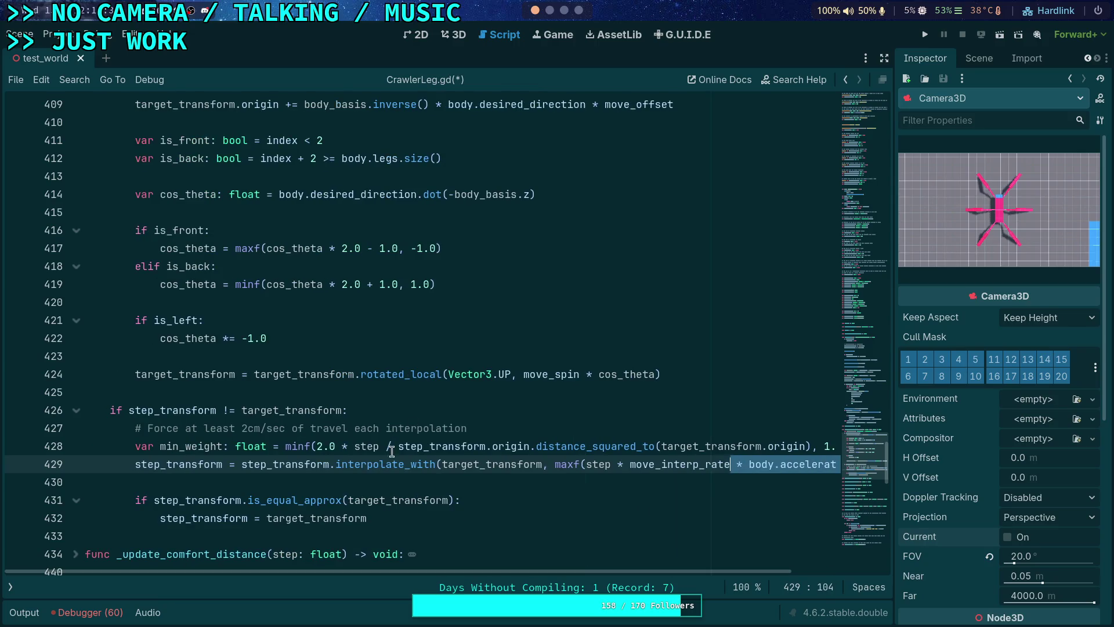
click(11, 588)
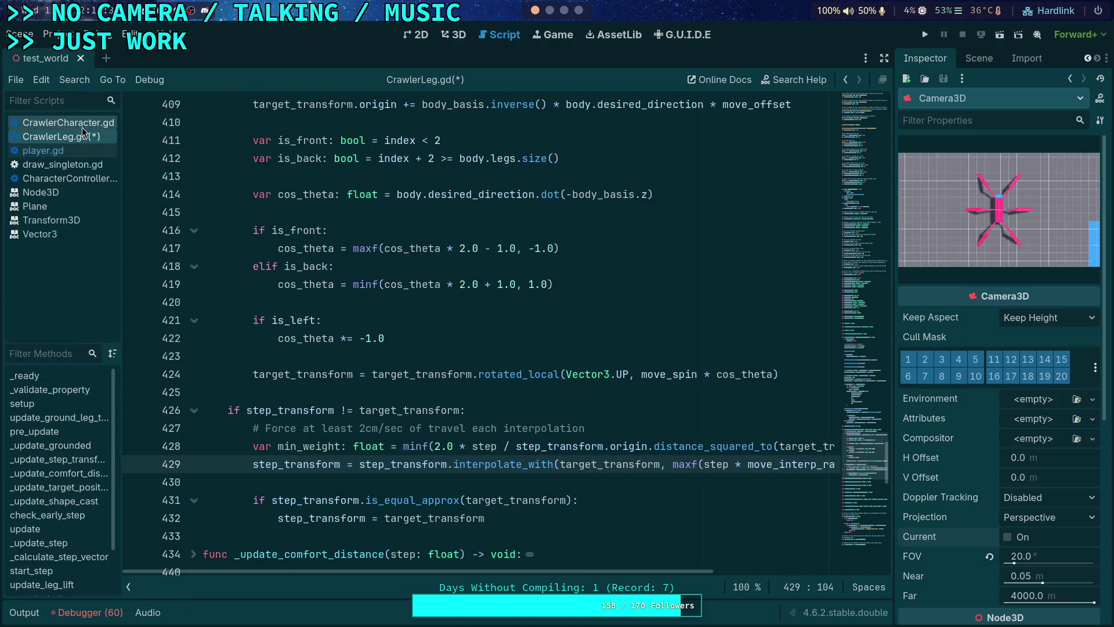
click(64, 178)
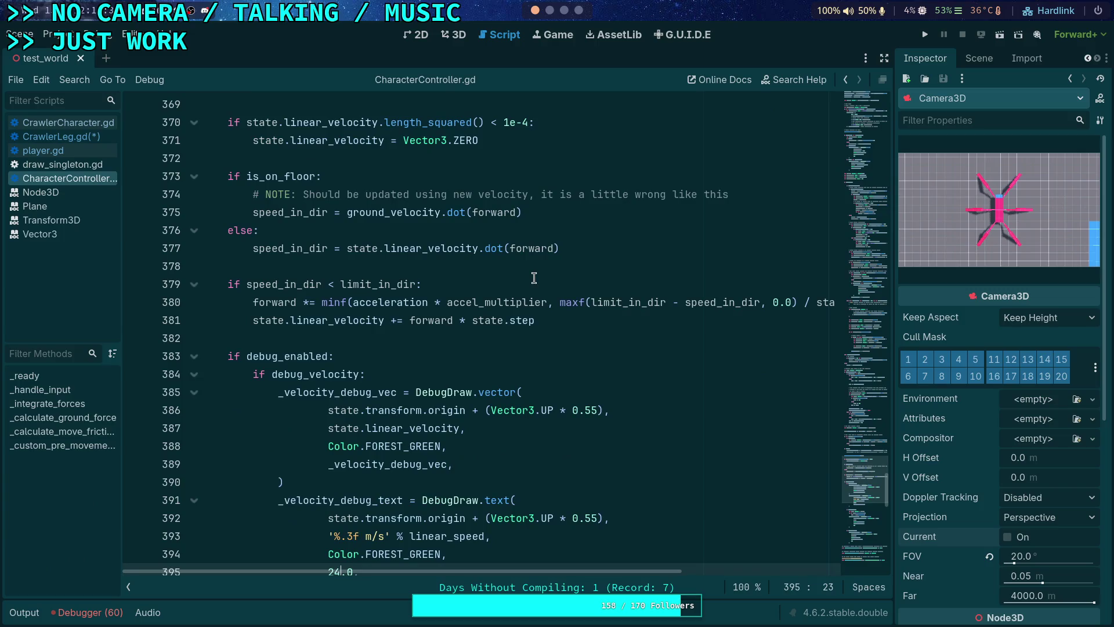
scroll(551, 351, down, 9)
scroll(491, 341, up, 9)
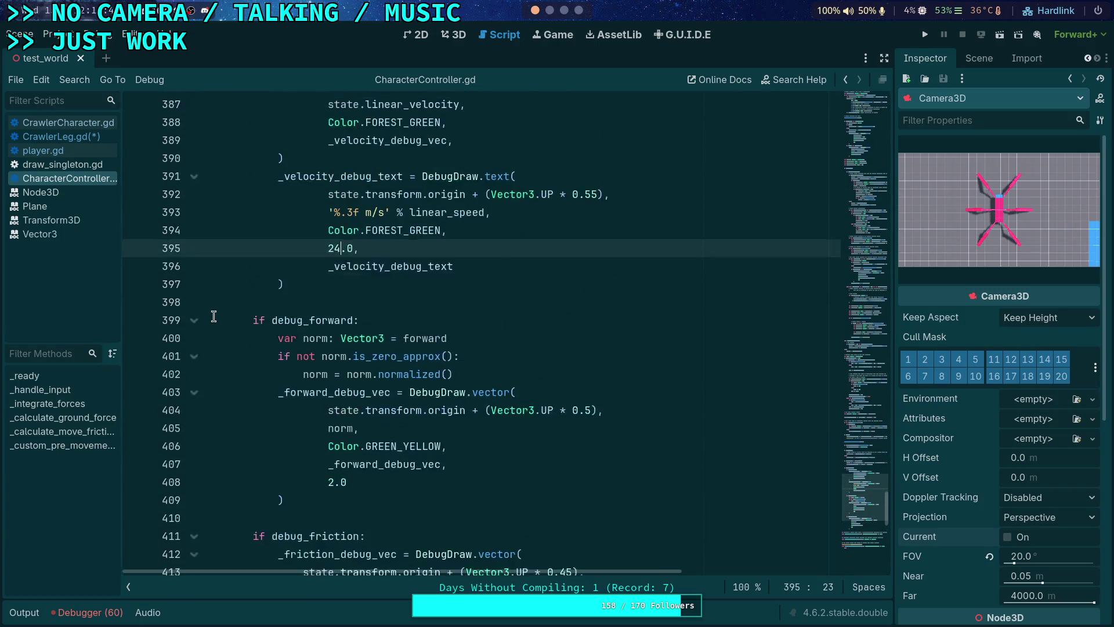
click(194, 247)
drag(867, 123, 871, 204)
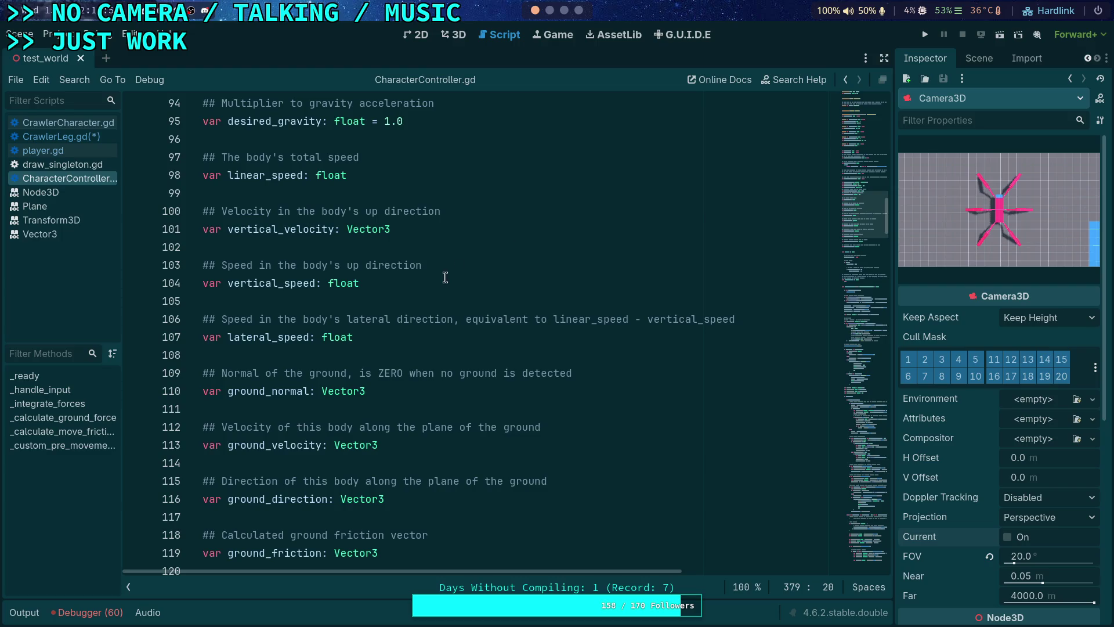
scroll(445, 277, down, 1)
scroll(445, 277, down, 3)
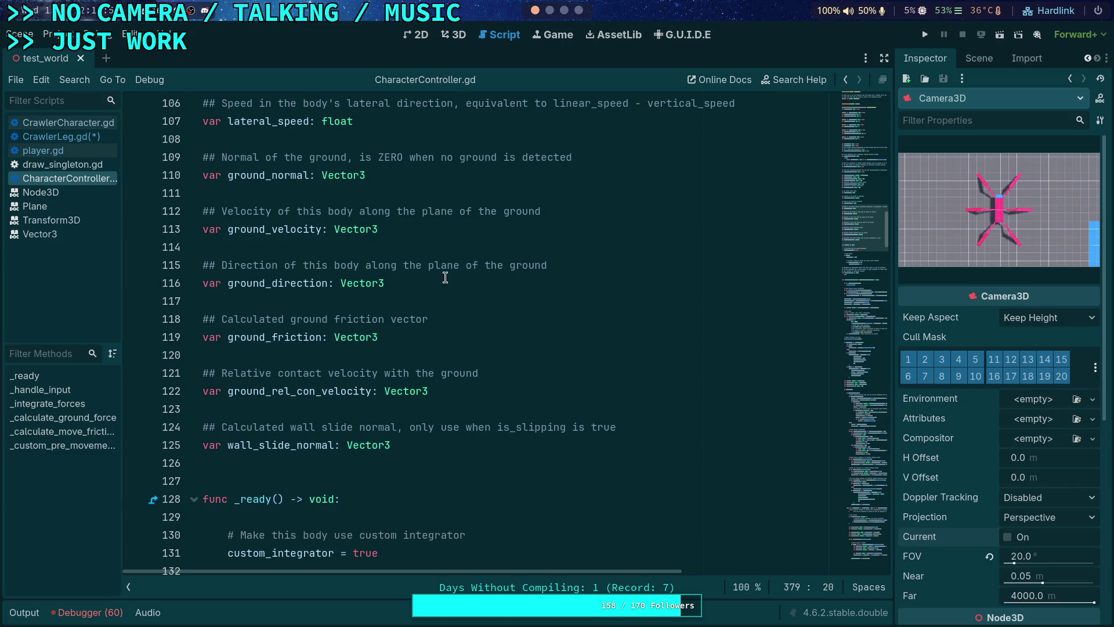
double_click(321, 394)
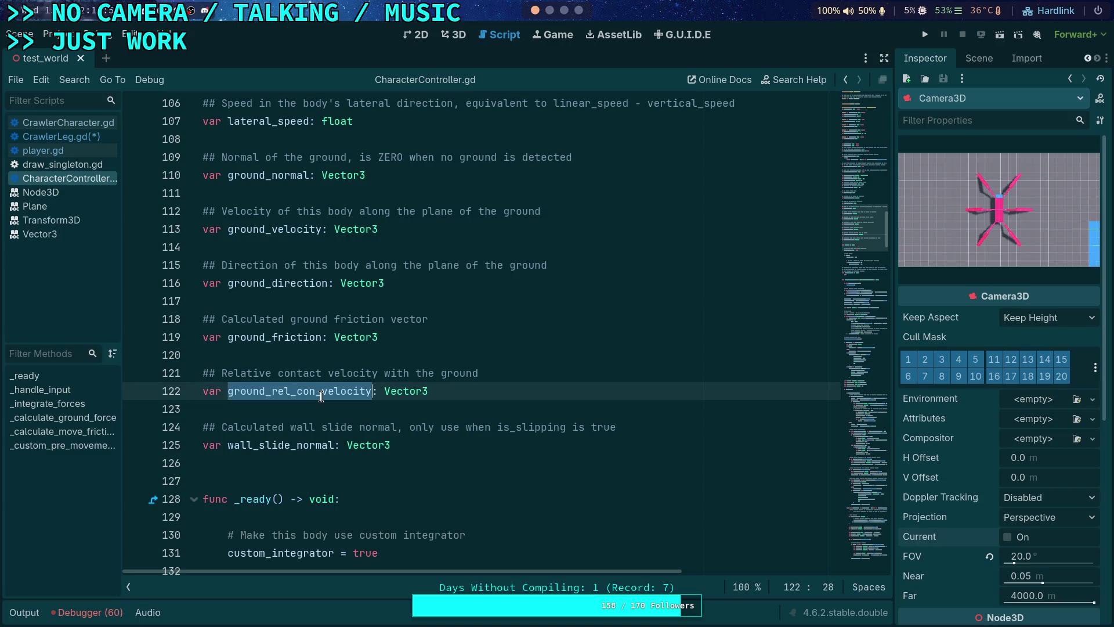
scroll(343, 390, up, 2)
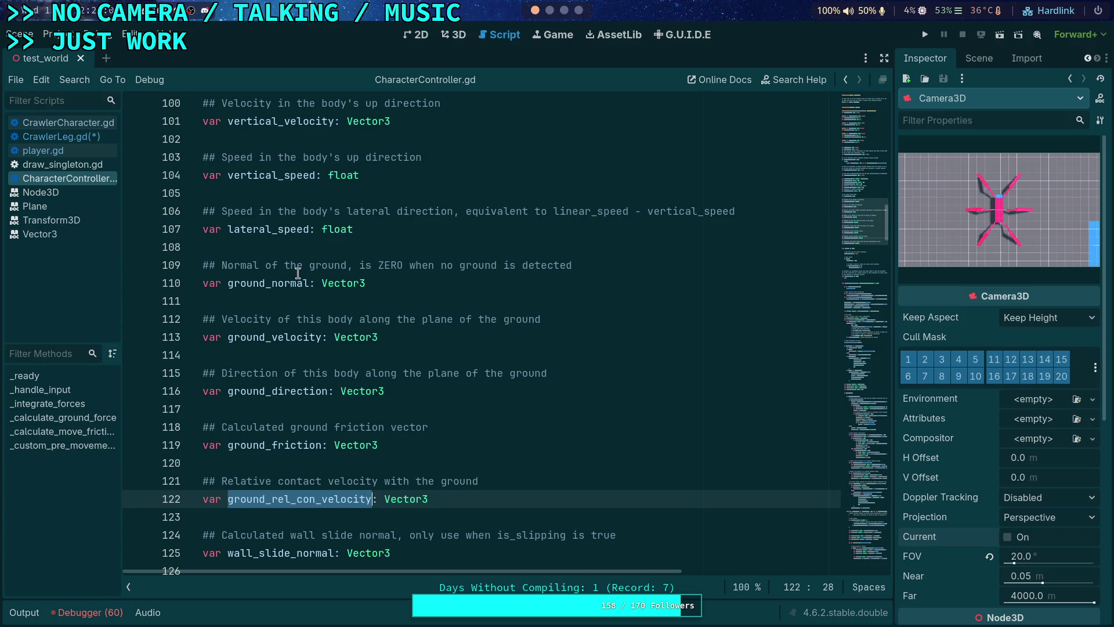
scroll(297, 272, up, 8)
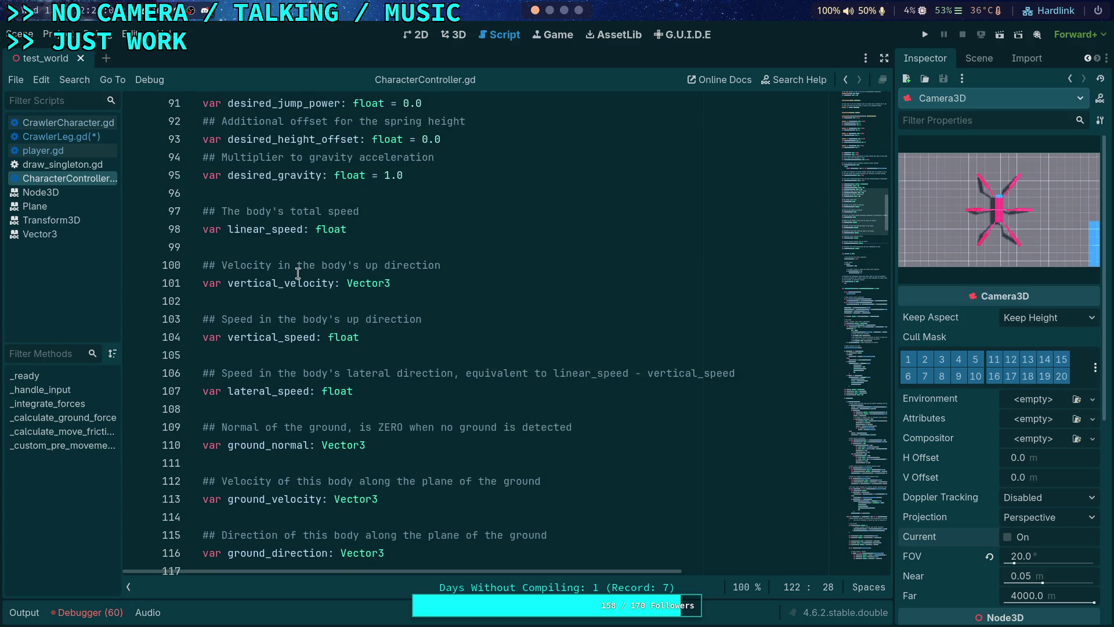
scroll(298, 273, down, 11)
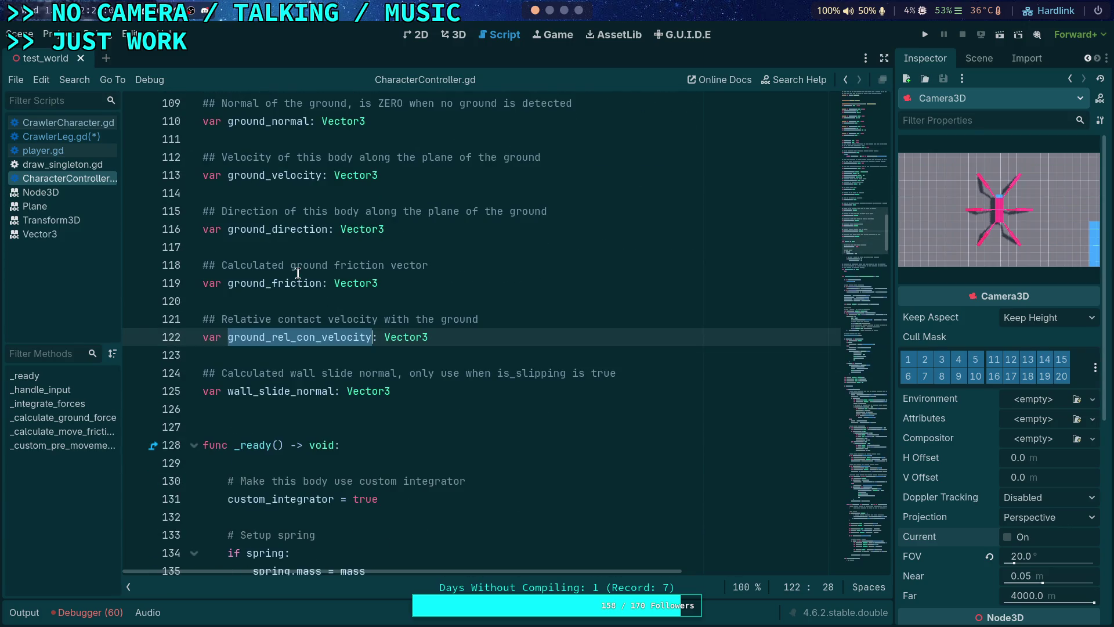
double_click(284, 339)
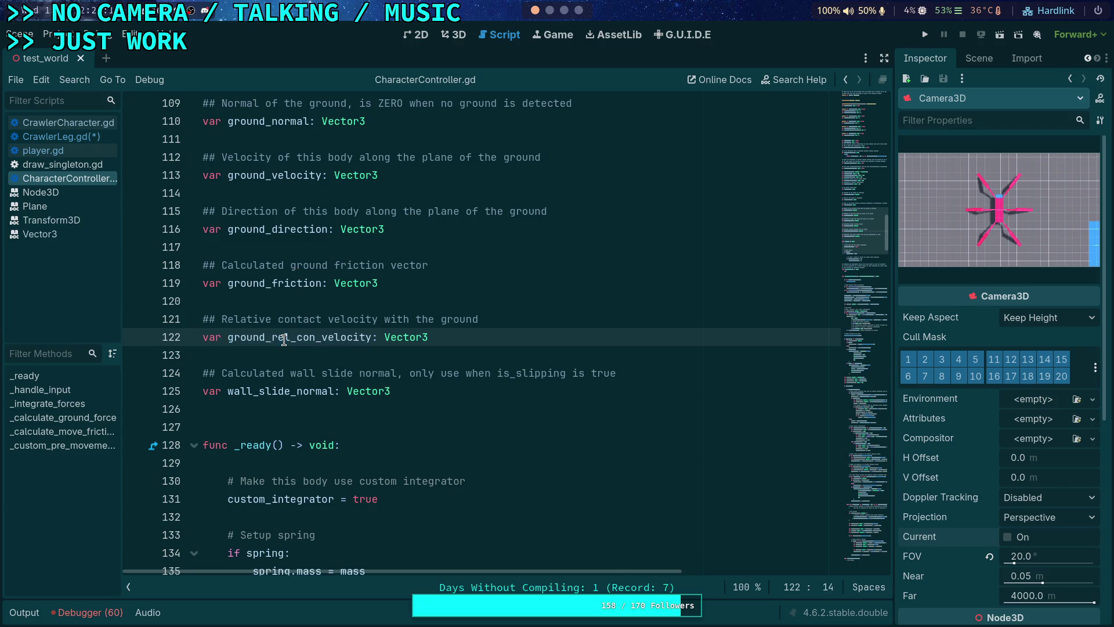
- Step through every ground_rel_con_velocity match from line 434 to 505, wrapping back to line 122
key(ctrl+f)
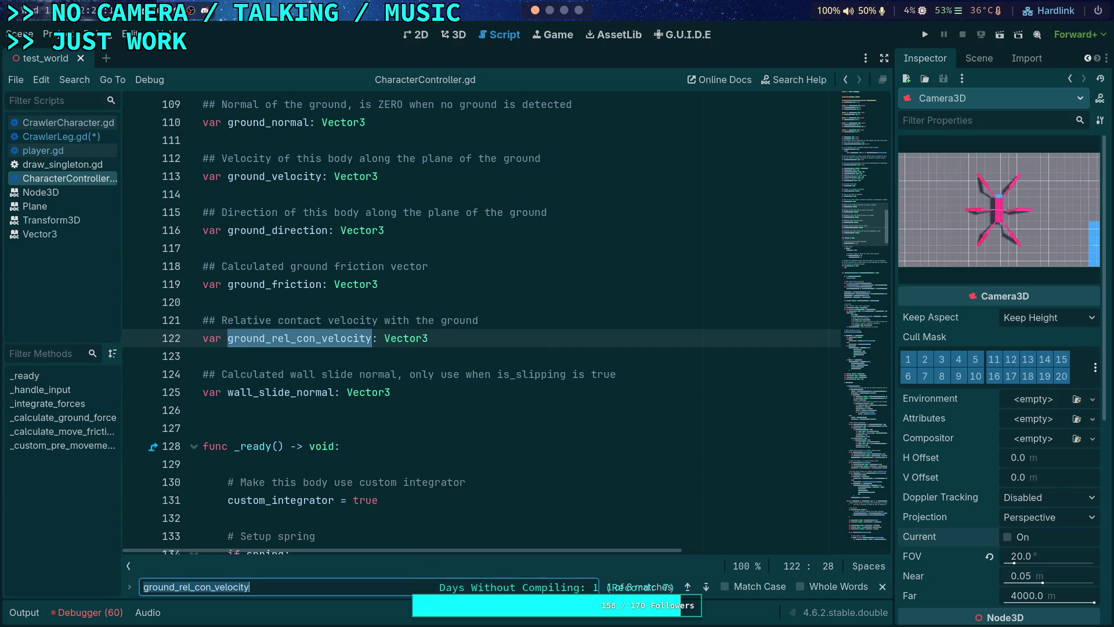
click(709, 590)
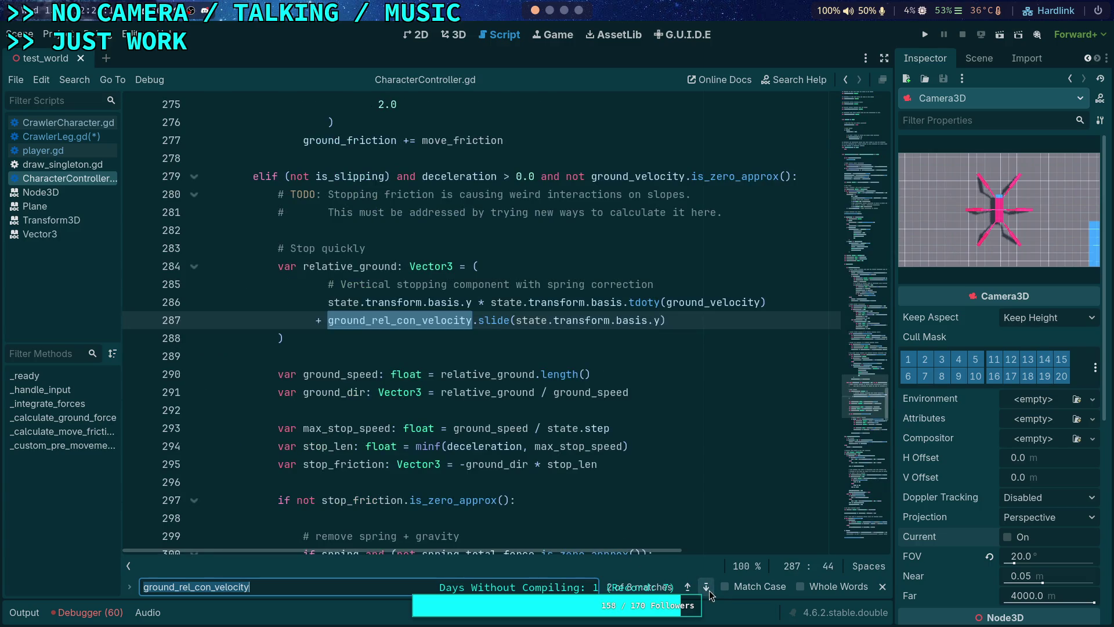
click(709, 590)
click(709, 590)
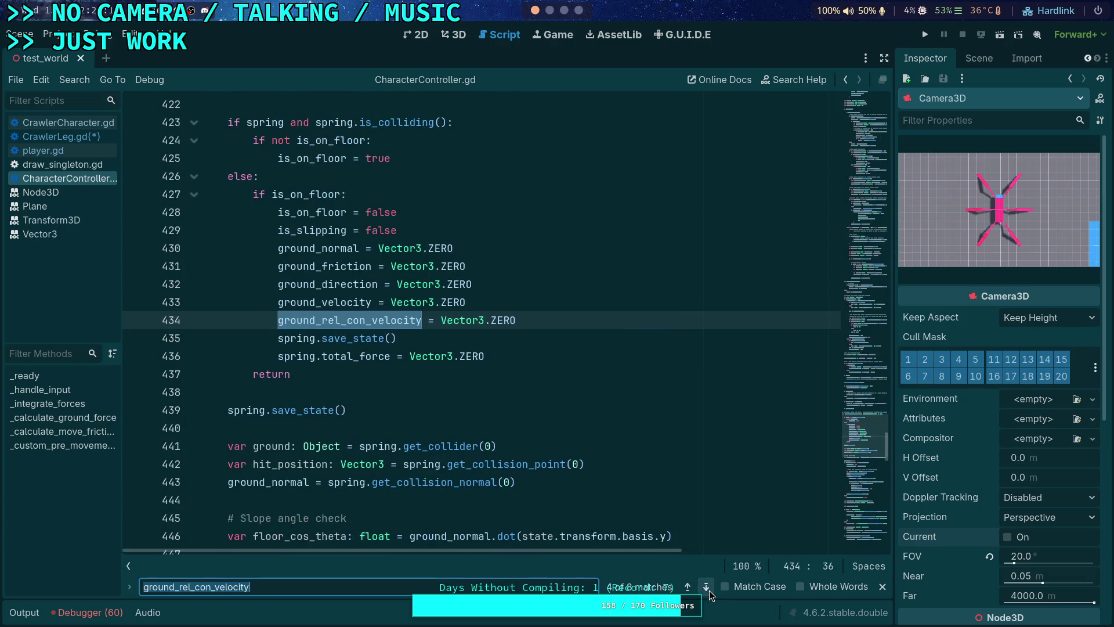
click(709, 590)
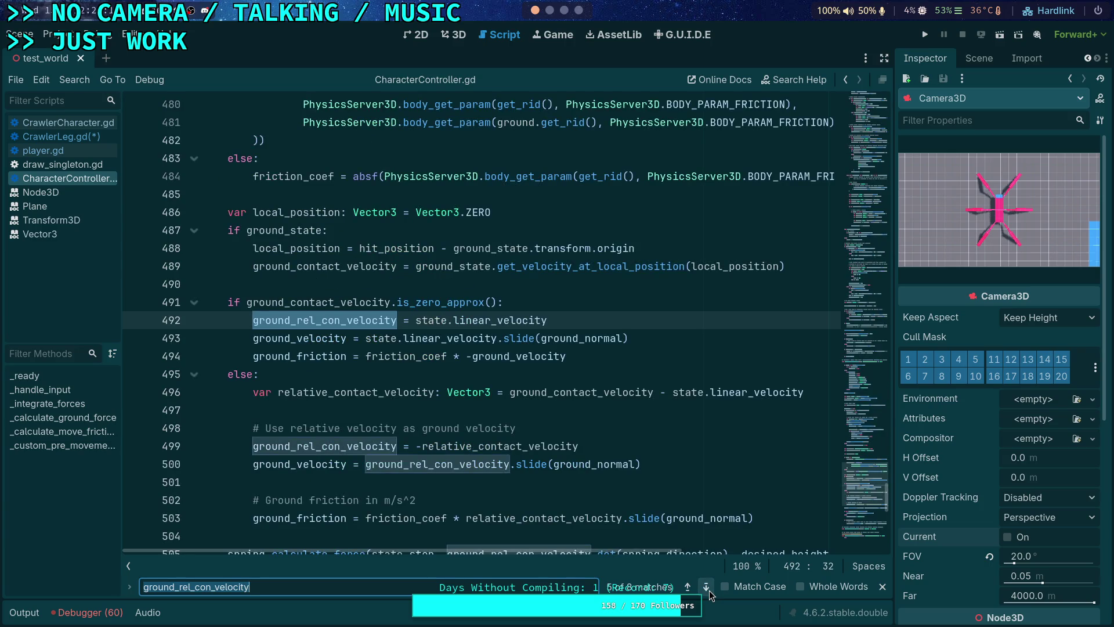
click(709, 590)
click(709, 590)
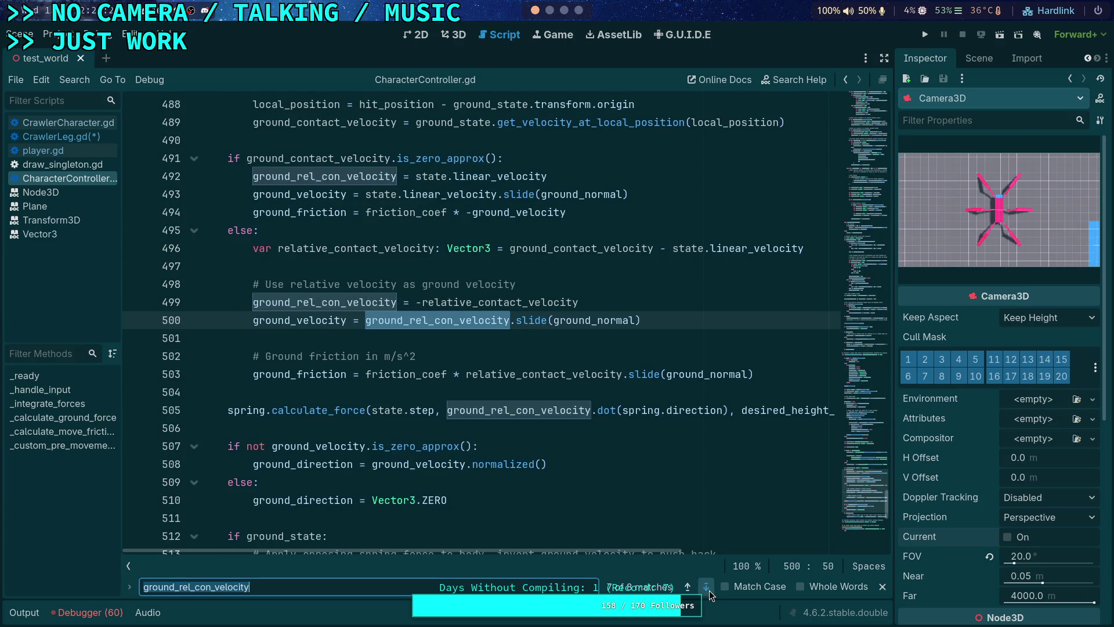
click(709, 590)
click(706, 587)
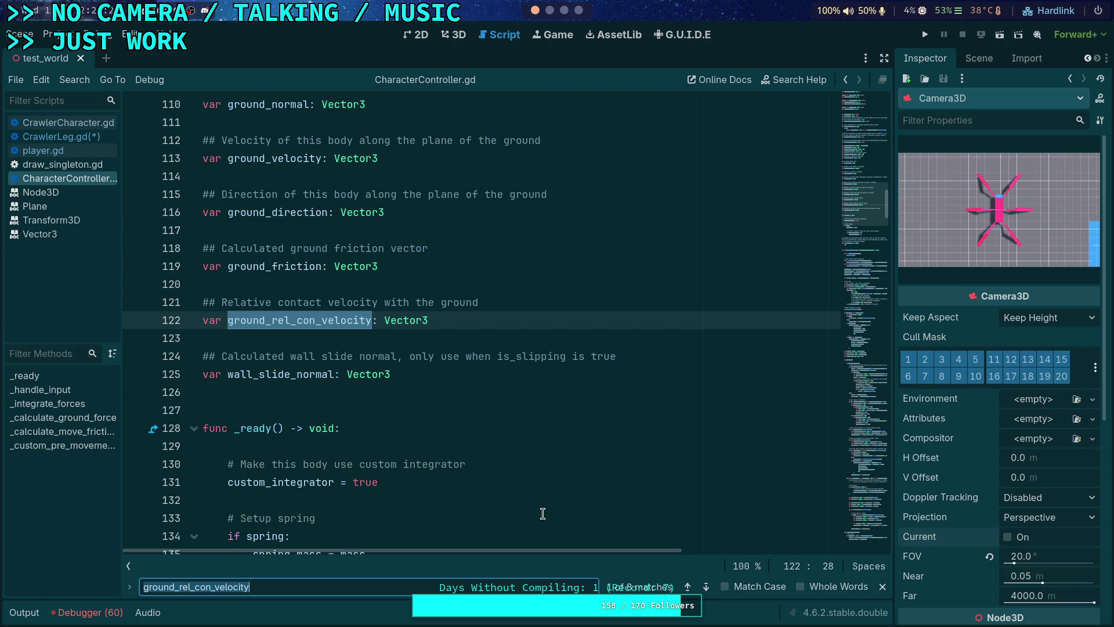
scroll(542, 513, up, 2)
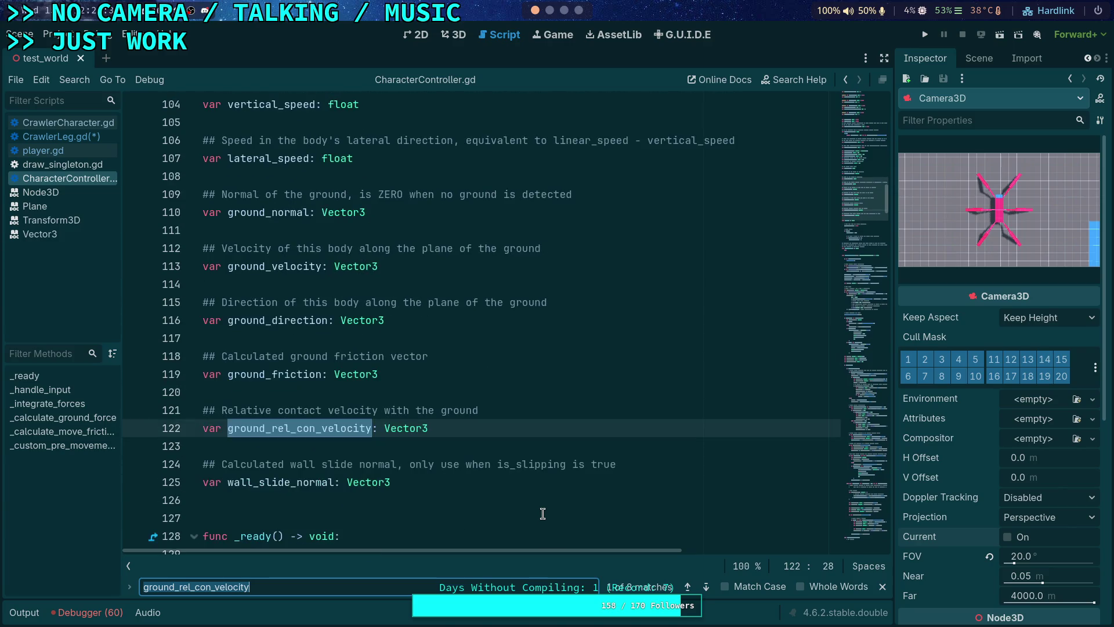
click(883, 586)
- Switch to the CrawlerCharacter.gd script
scroll(469, 401, up, 2)
scroll(469, 401, up, 4)
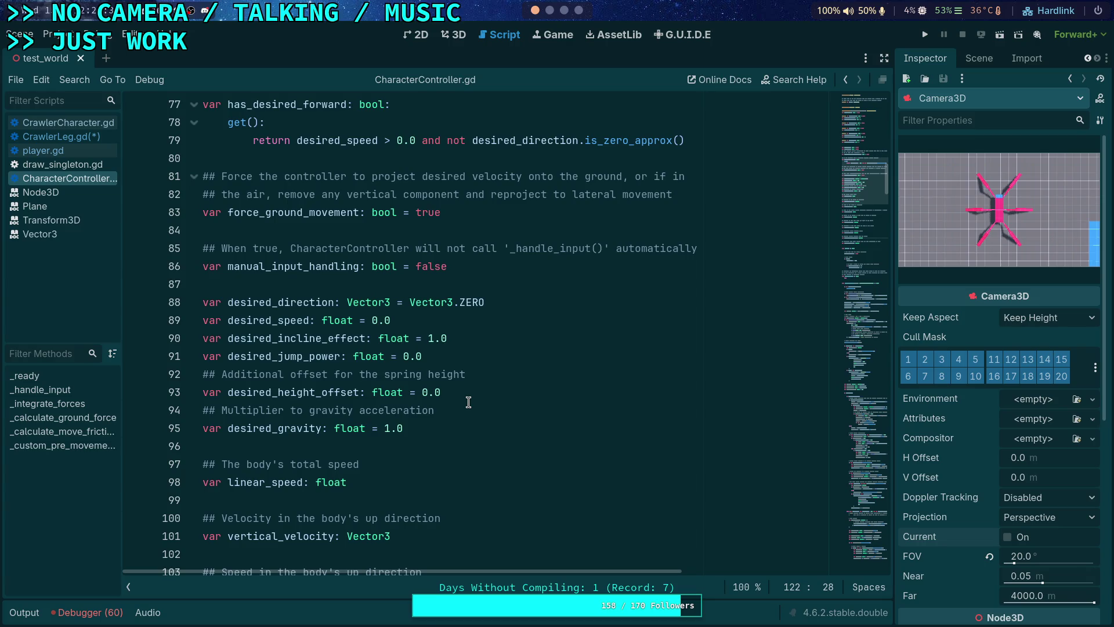
scroll(469, 401, up, 3)
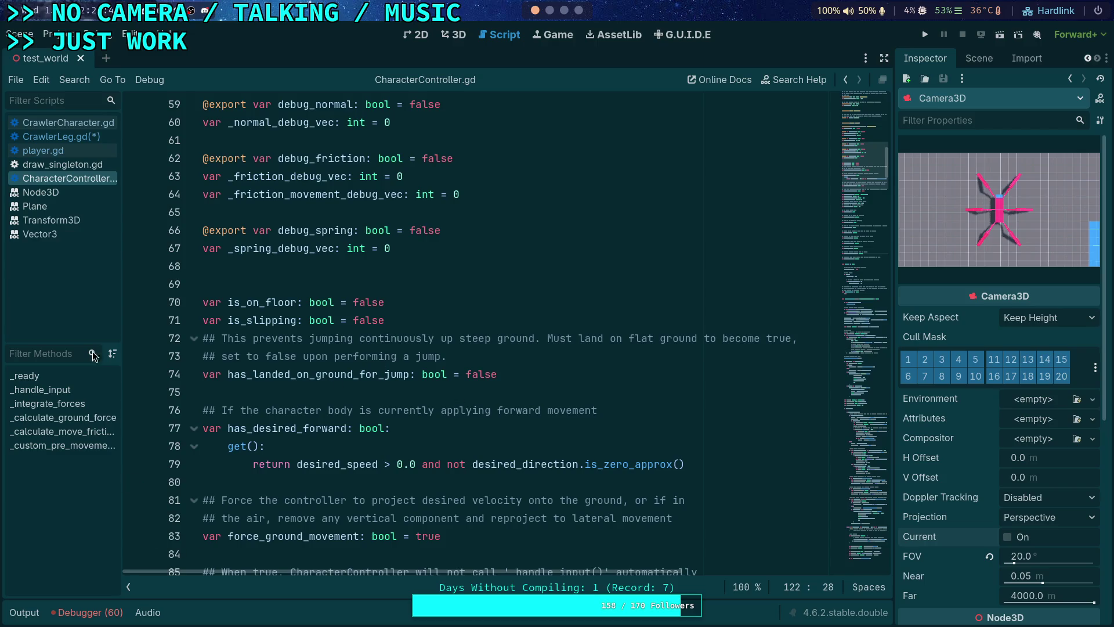
click(79, 129)
- Scroll through CrawlerCharacter.gd, highlighting grounded_leg_count, desired_direction and desired_speed
mouse_move(883, 381)
mouse_down()
mouse_move(884, 107)
mouse_move(885, 163)
mouse_up()
scroll(589, 289, down, 7)
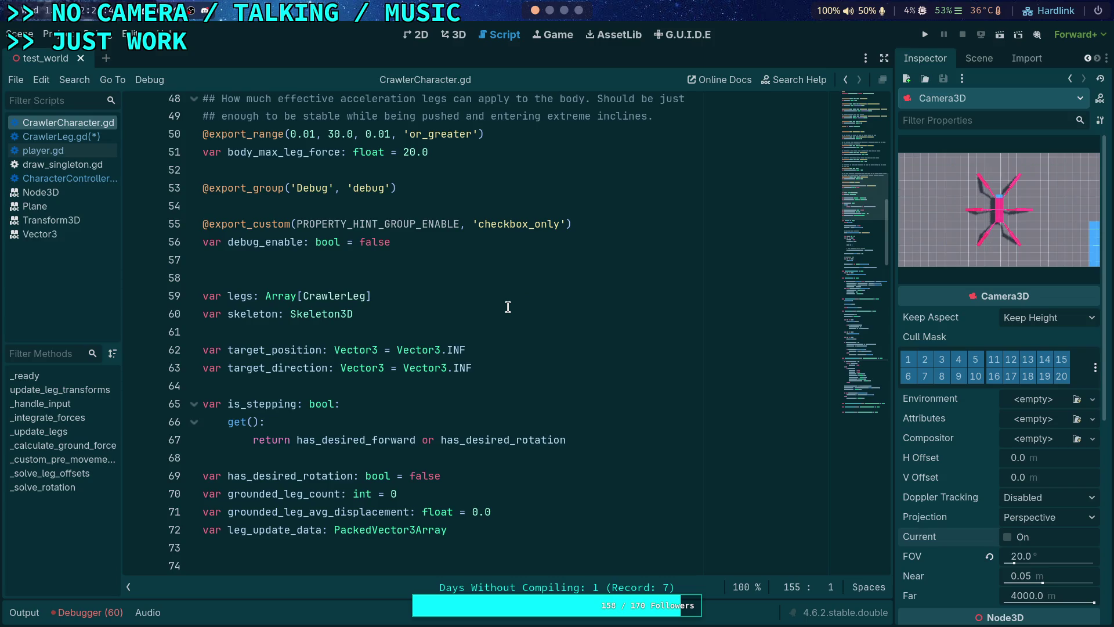
scroll(508, 307, down, 3)
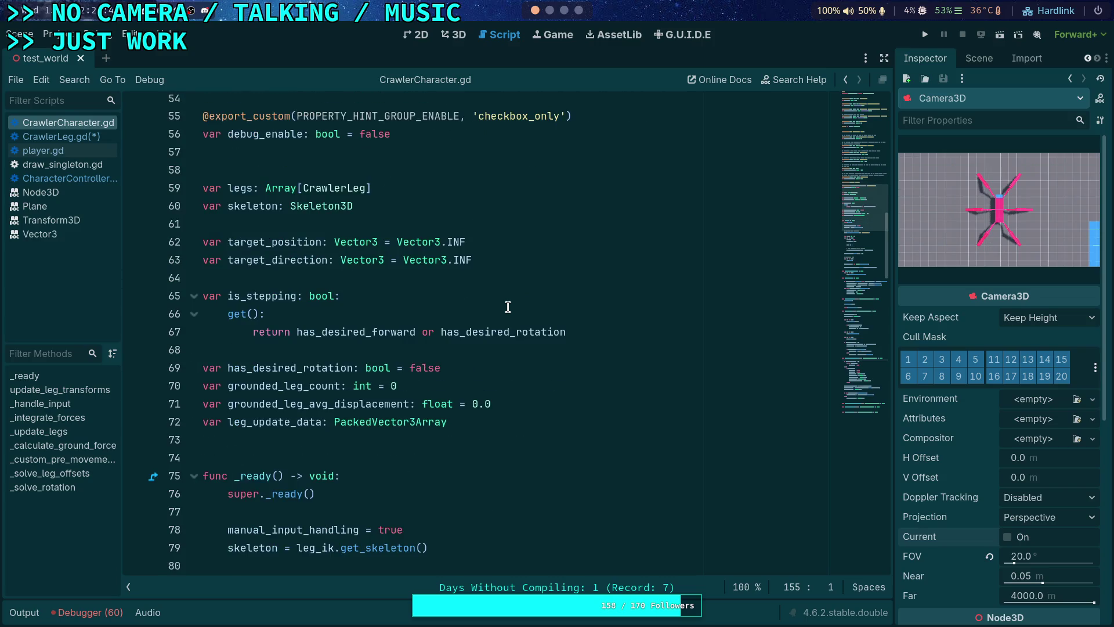
double_click(304, 387)
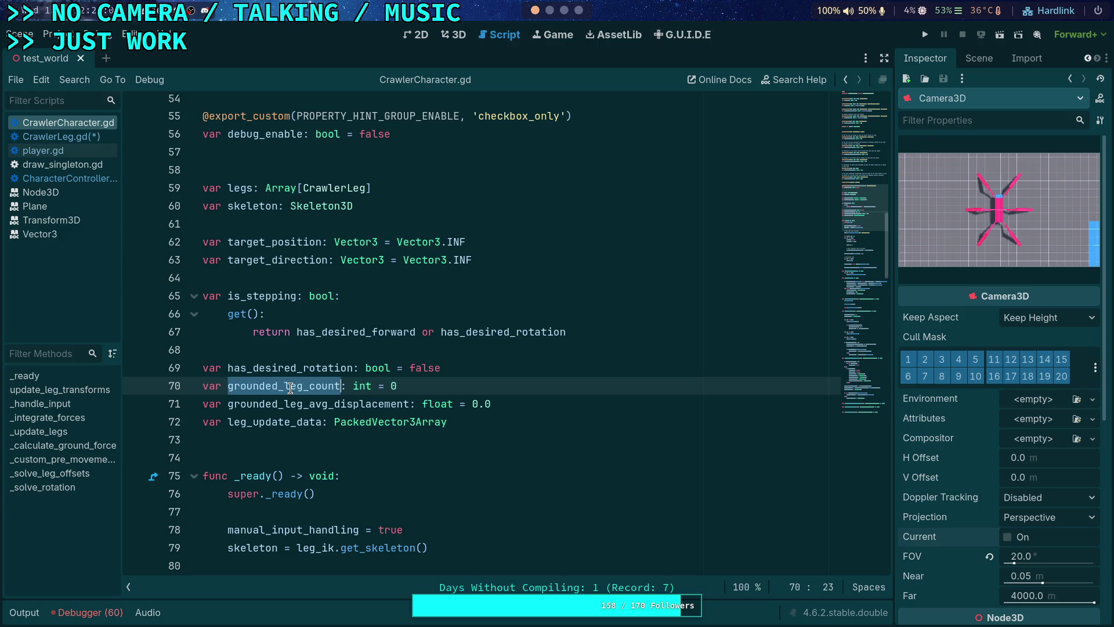
scroll(290, 388, down, 19)
scroll(392, 390, down, 12)
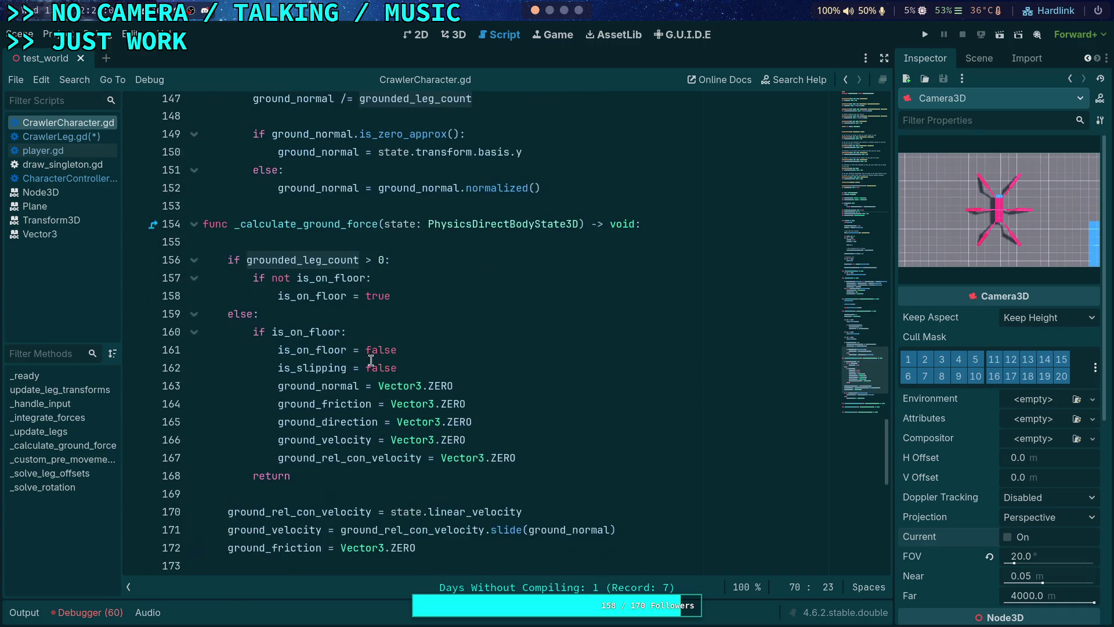
scroll(368, 360, down, 7)
scroll(344, 344, up, 19)
scroll(344, 344, up, 4)
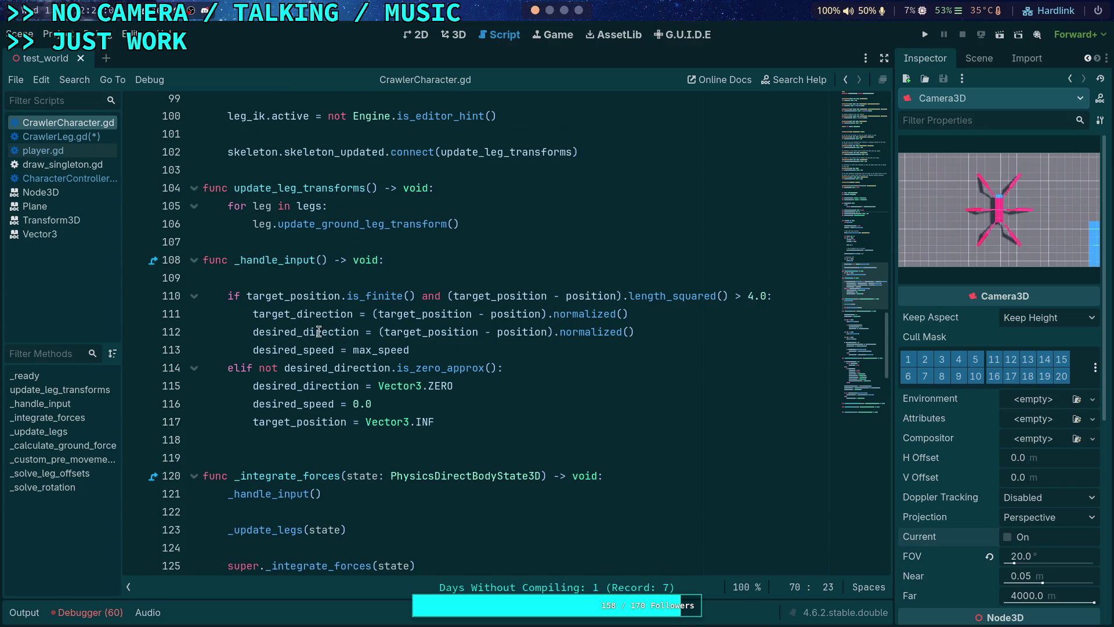
double_click(316, 332)
double_click(318, 349)
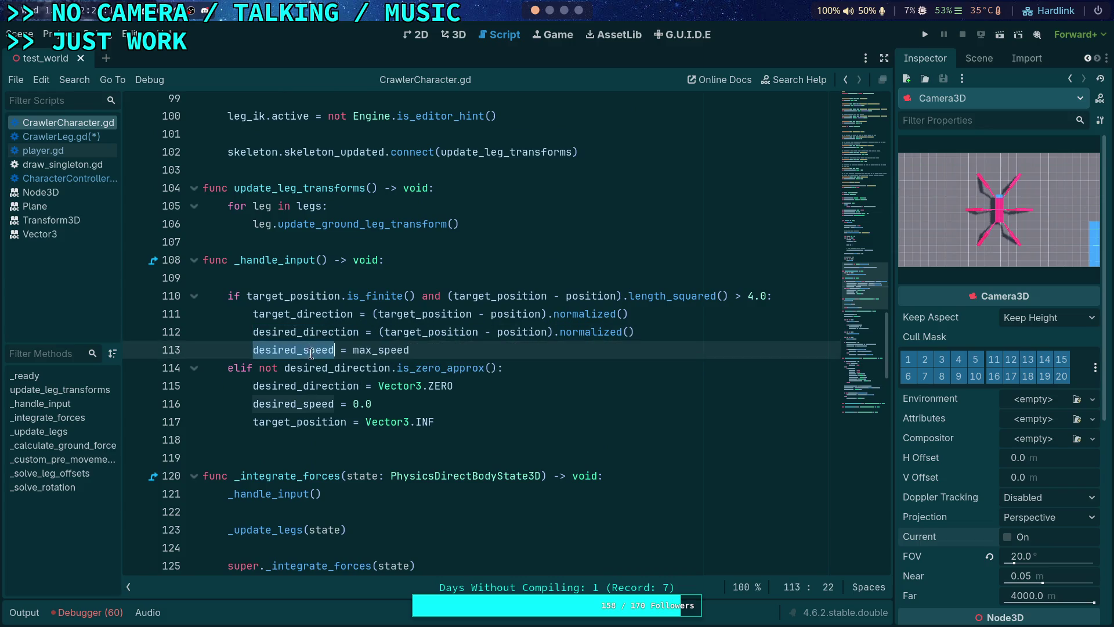
- Expand the _custom_pre_movement_forces function body
scroll(557, 383, down, 6)
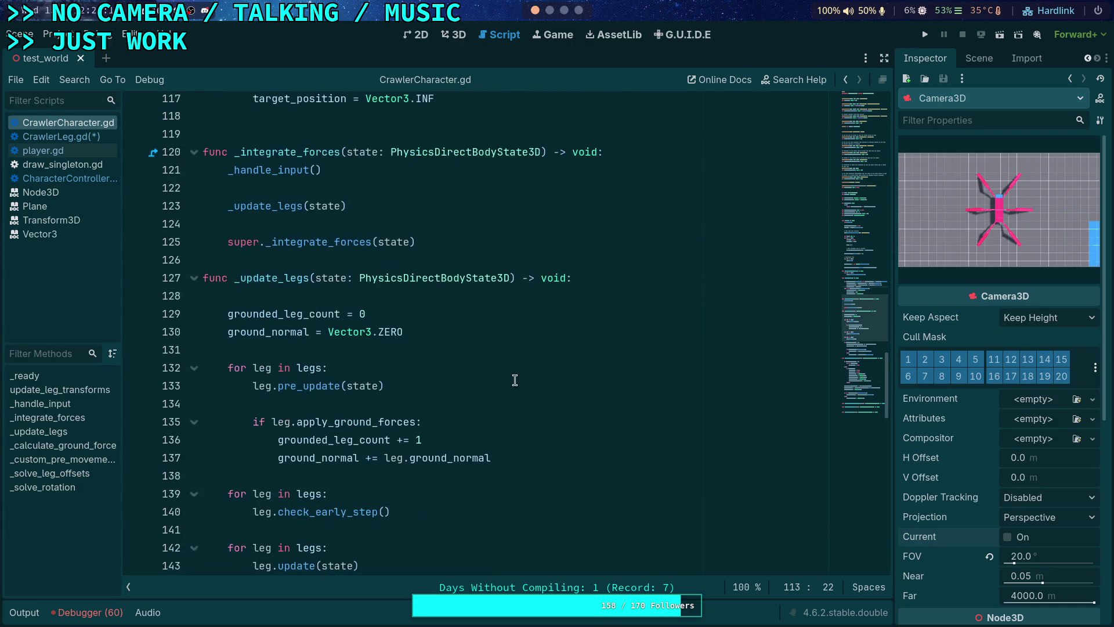
scroll(416, 365, down, 2)
scroll(416, 364, down, 2)
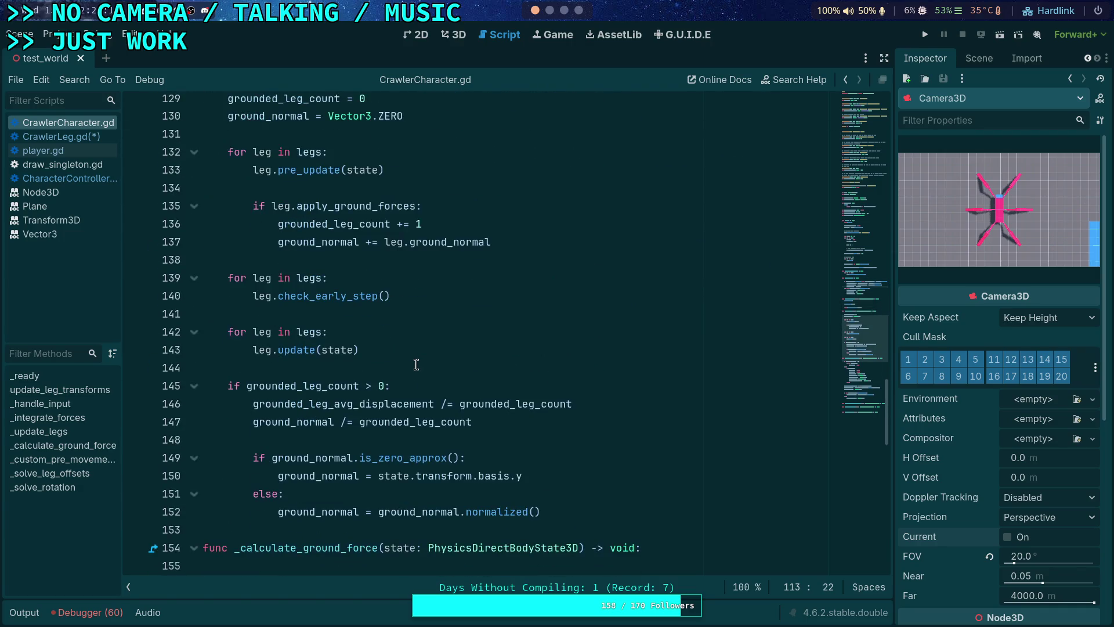
scroll(416, 364, down, 9)
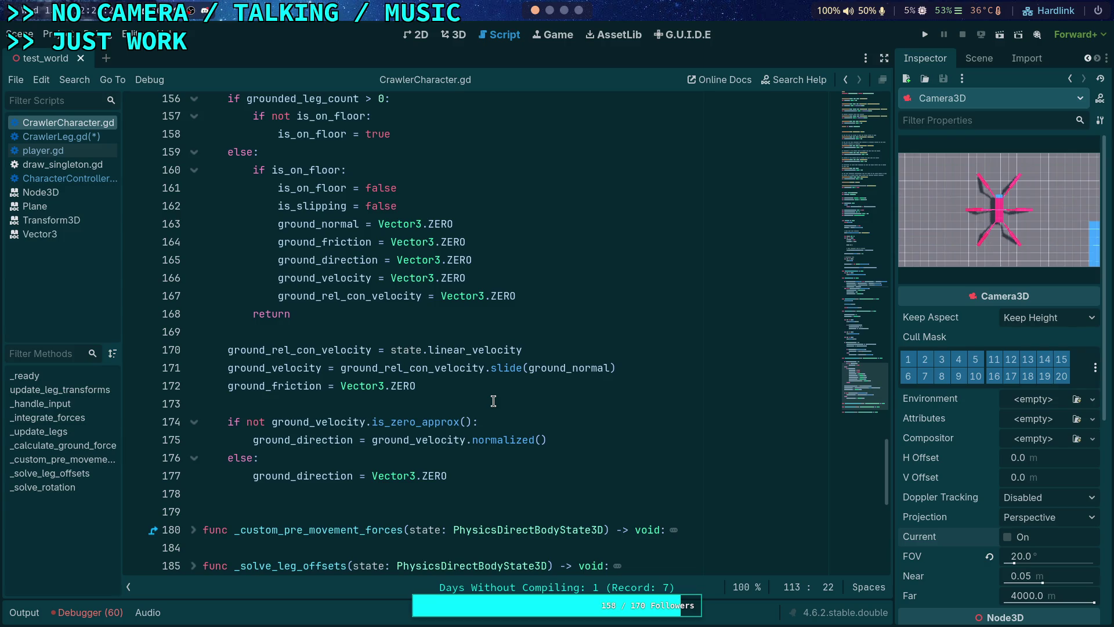
scroll(494, 400, up, 3)
scroll(493, 401, down, 5)
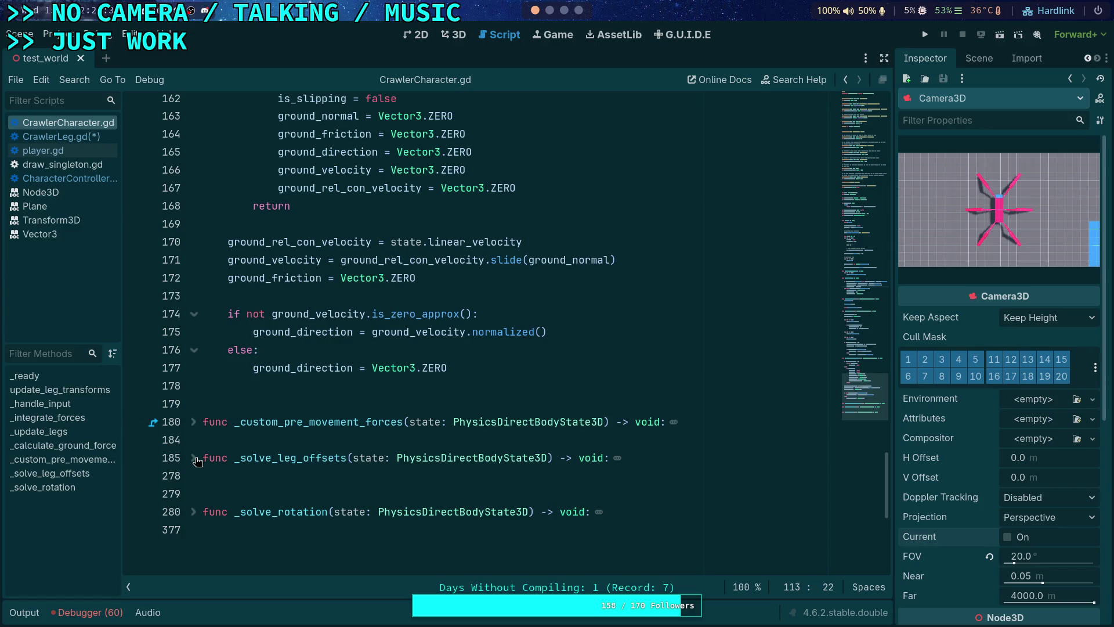
click(194, 422)
- Unfold the _solve_leg_offsets function at line 185
scroll(194, 421, down, 1)
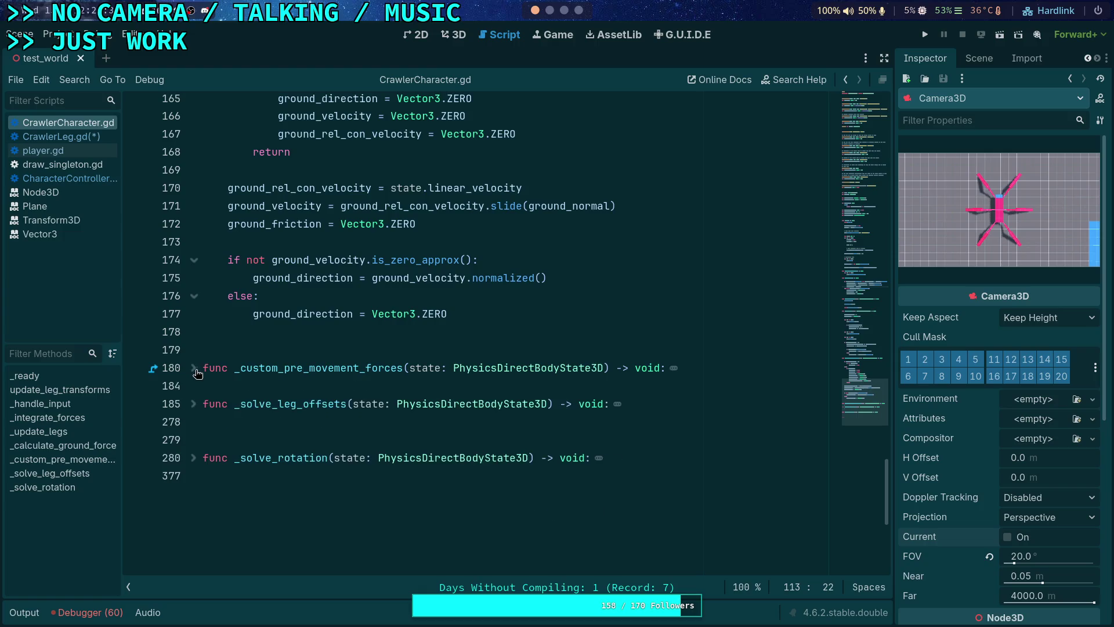
scroll(219, 401, up, 5)
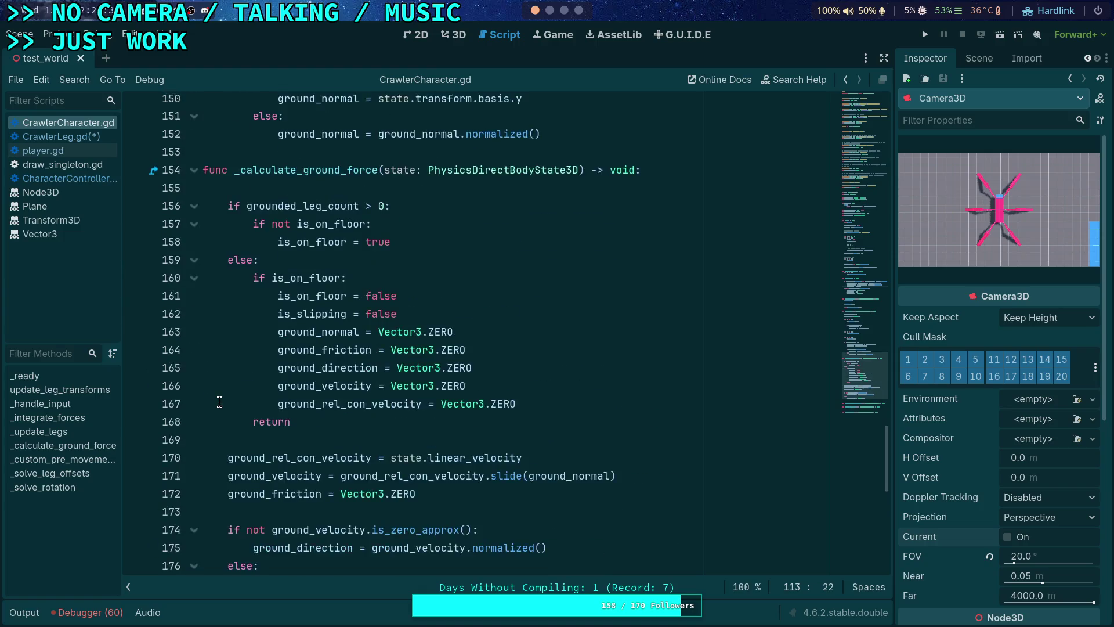
scroll(219, 401, up, 7)
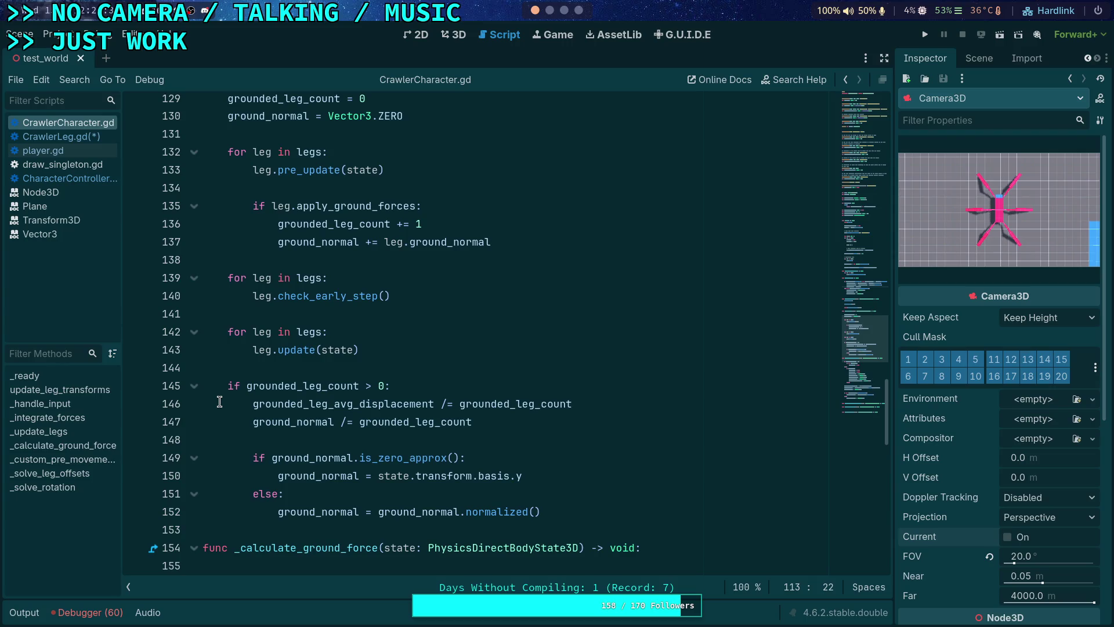
scroll(219, 402, up, 3)
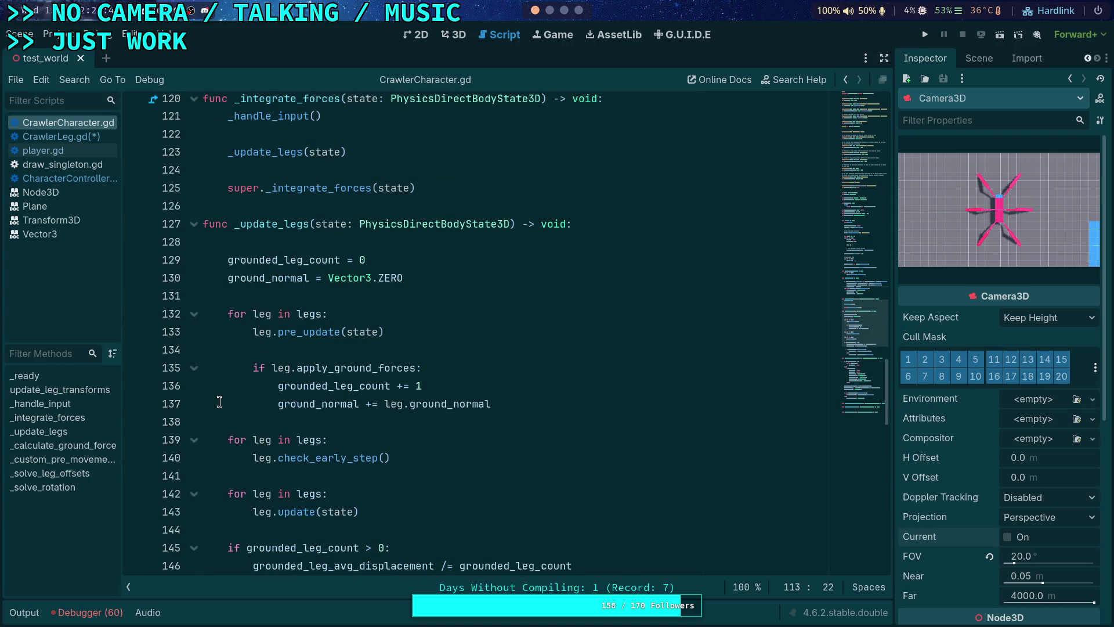
scroll(219, 402, up, 1)
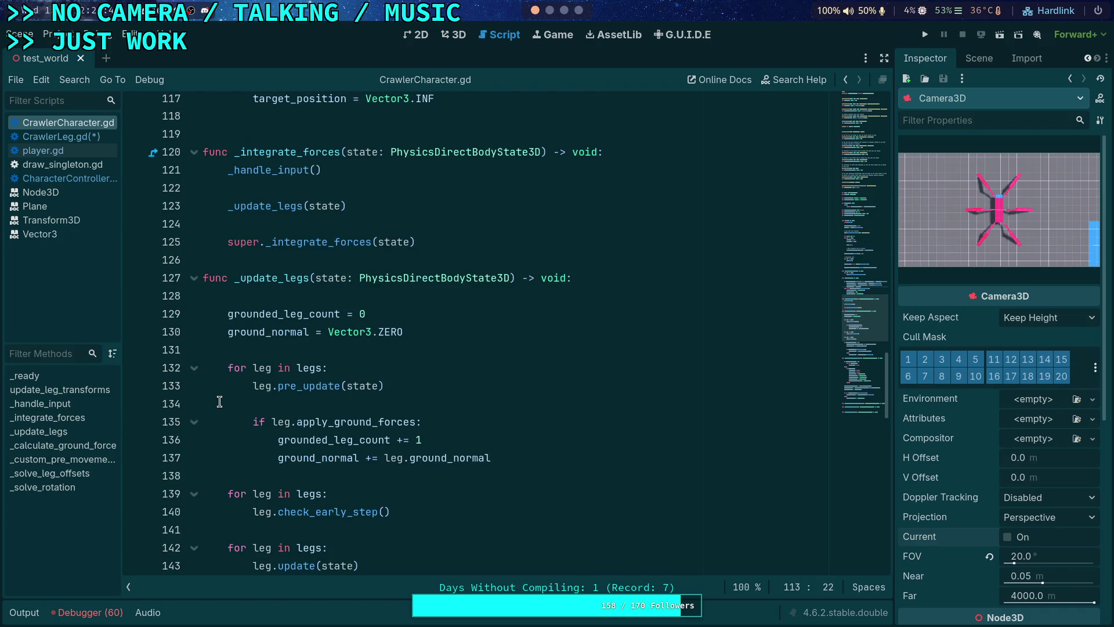
scroll(220, 402, up, 5)
scroll(220, 402, down, 5)
scroll(219, 401, up, 3)
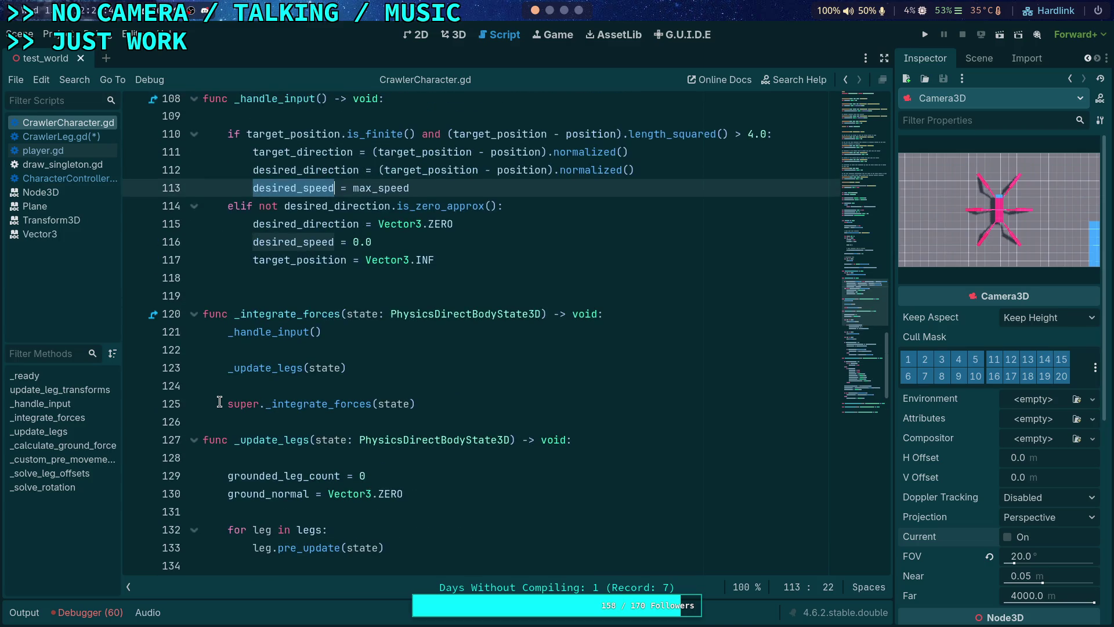
scroll(220, 401, up, 1)
scroll(219, 402, down, 20)
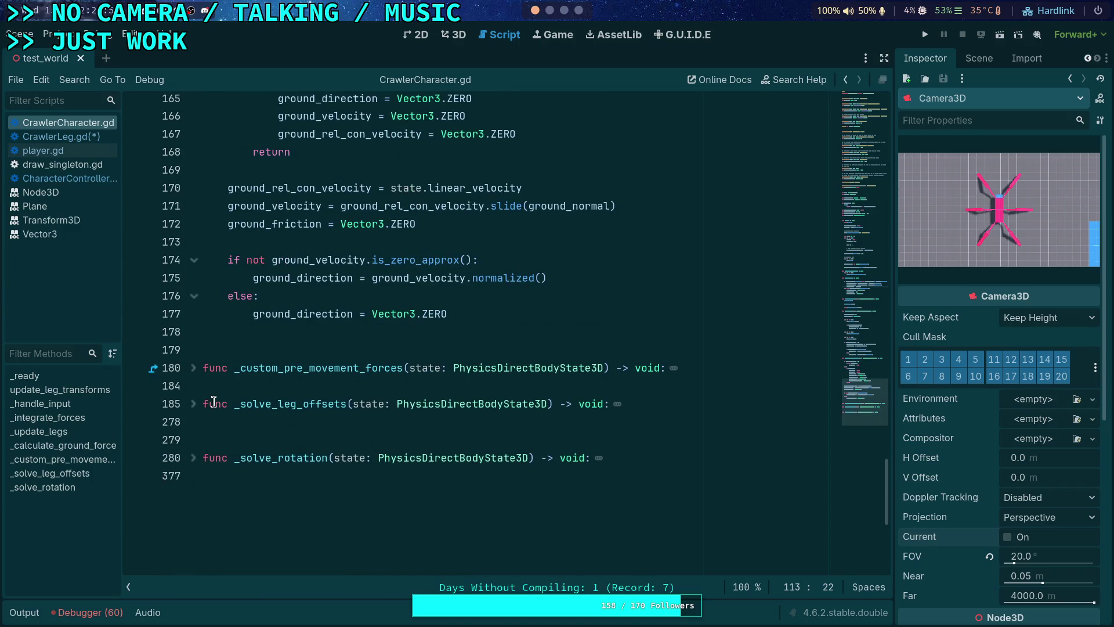
click(200, 412)
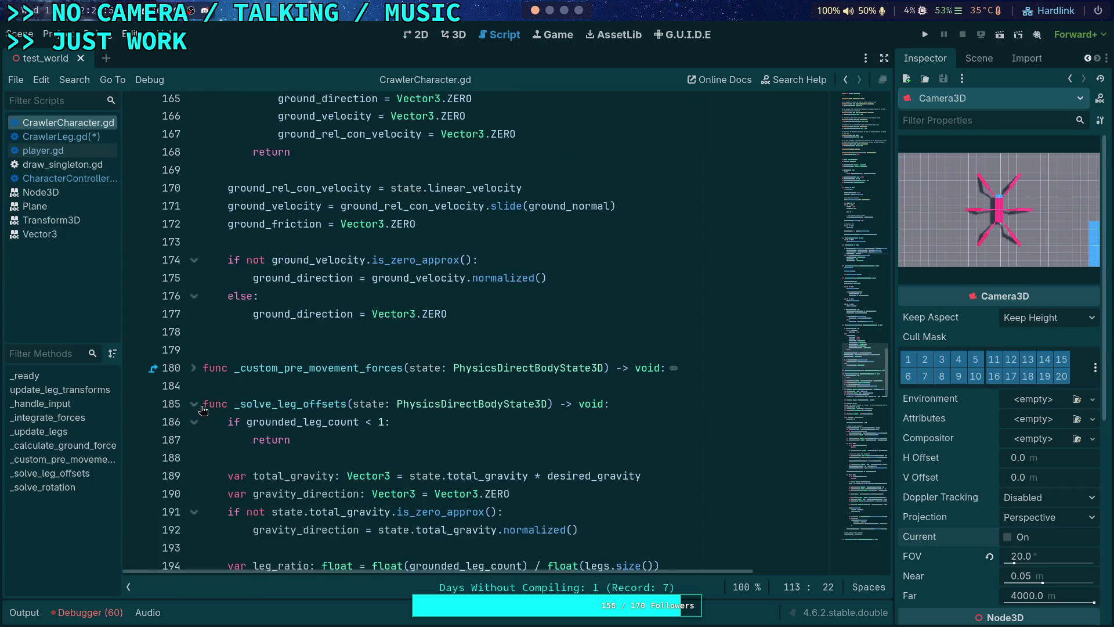
- Read through CrawlerCharacter.gd's leg-update, ground-force and leg-offset code, then switch to CrawlerLeg.gd
scroll(200, 407, down, 5)
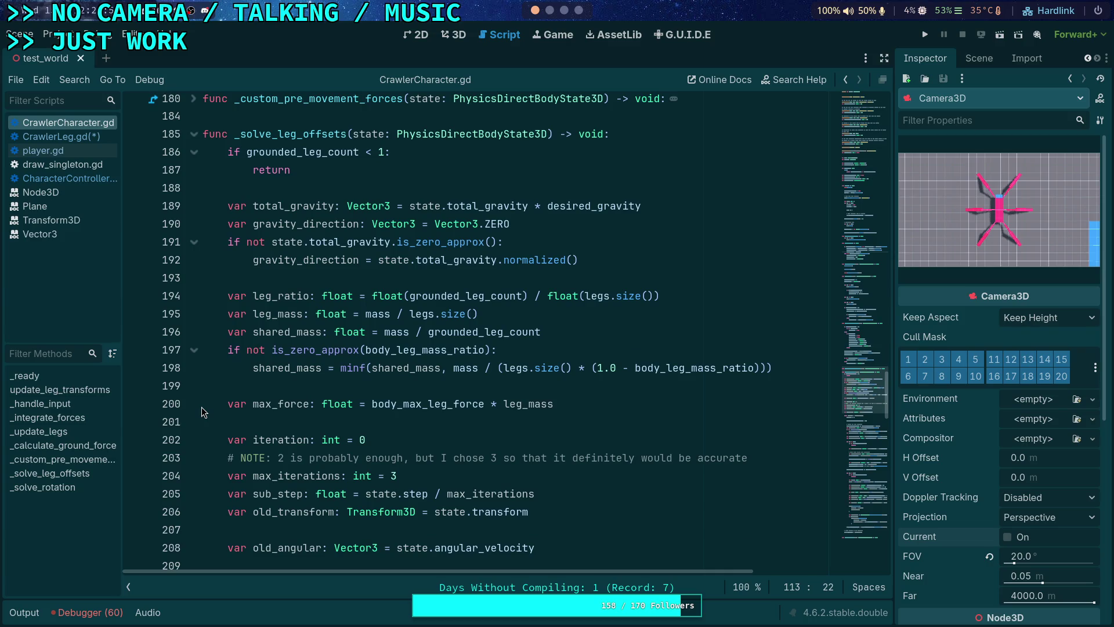
scroll(201, 406, up, 8)
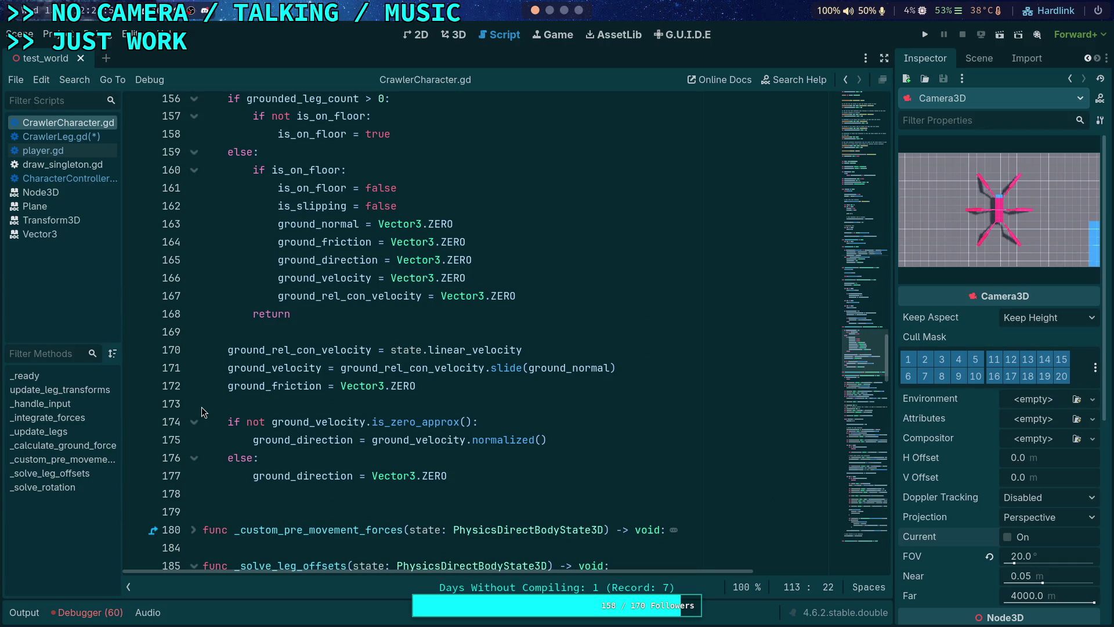
scroll(203, 412, up, 2)
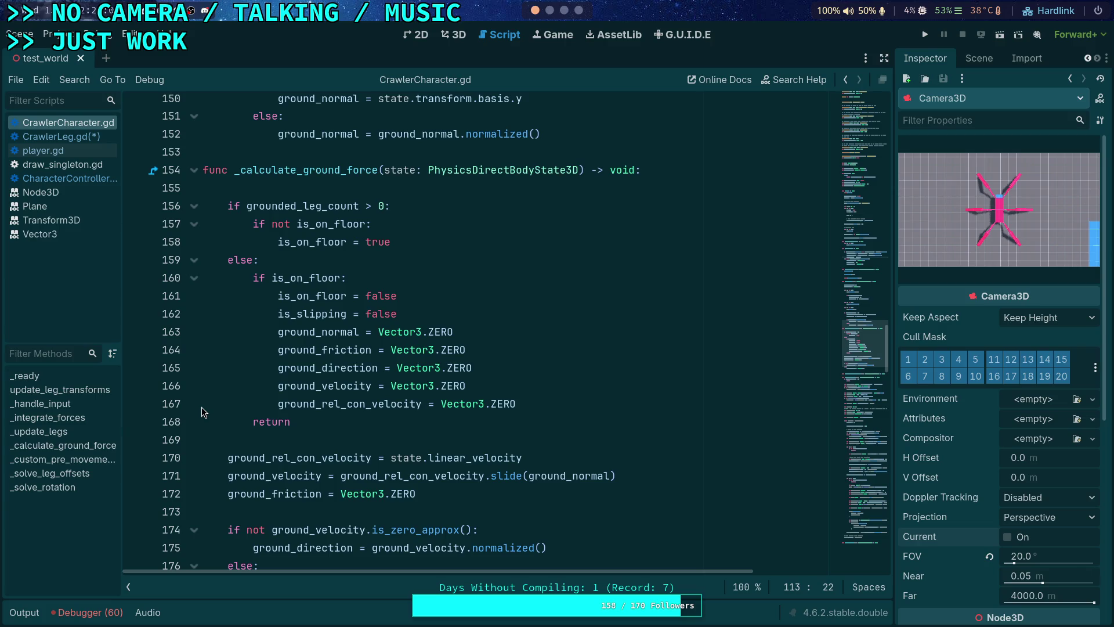
scroll(202, 408, up, 4)
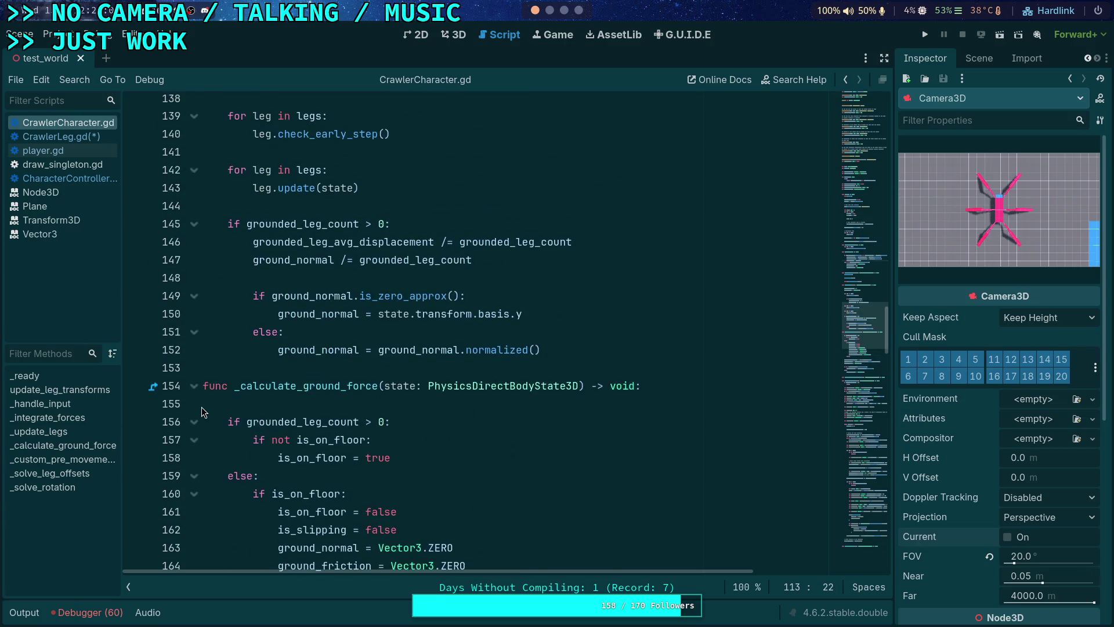
scroll(201, 406, up, 4)
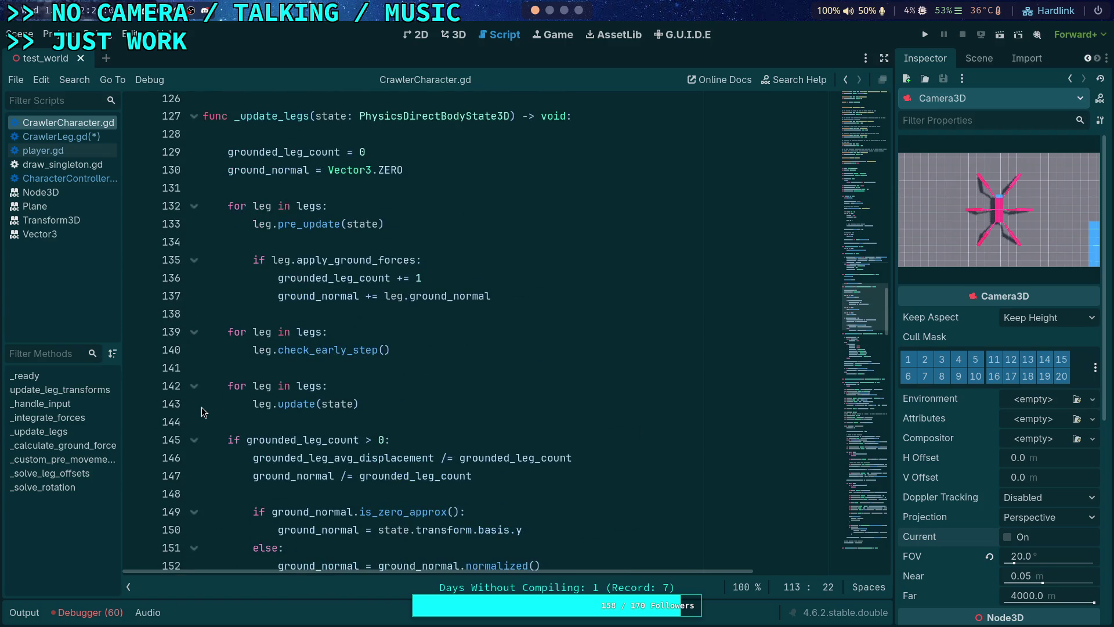
scroll(201, 407, down, 12)
scroll(200, 406, down, 5)
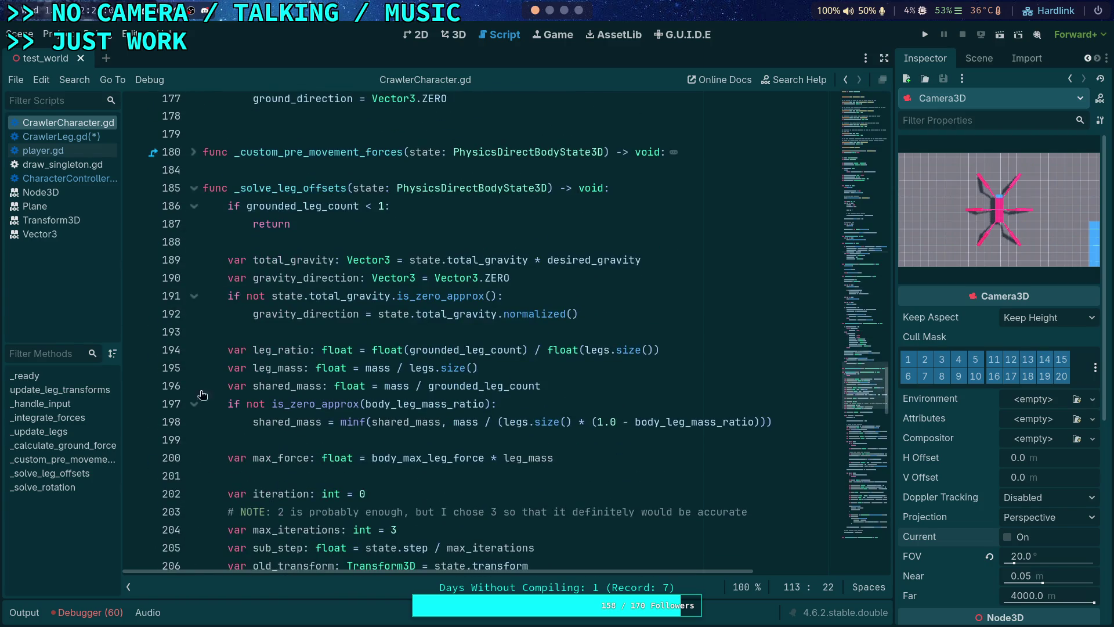
scroll(393, 304, down, 12)
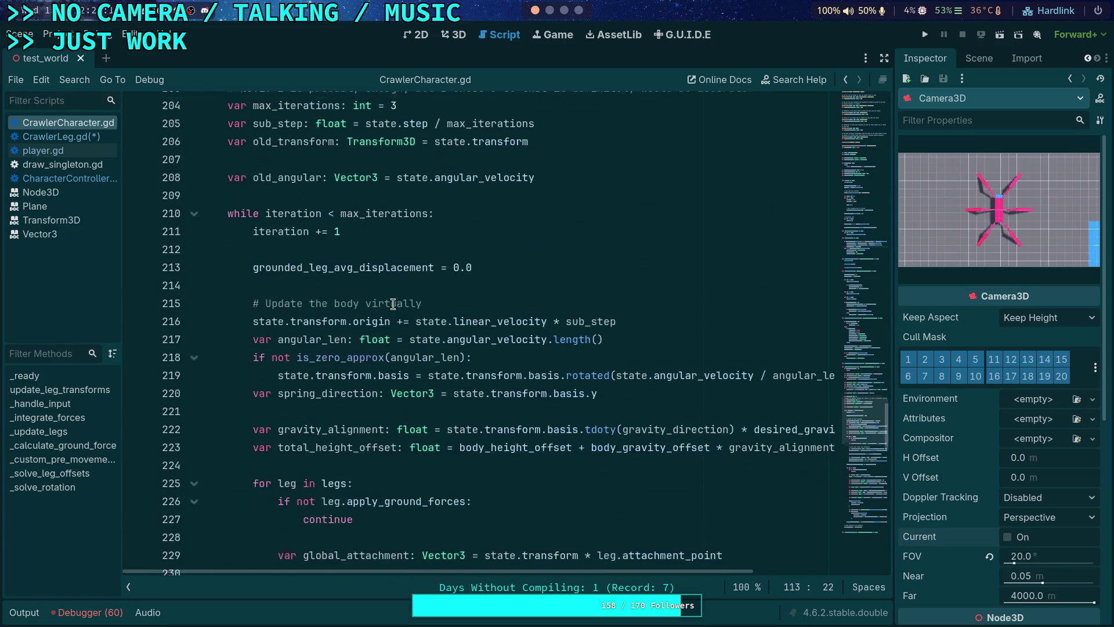
scroll(393, 303, down, 8)
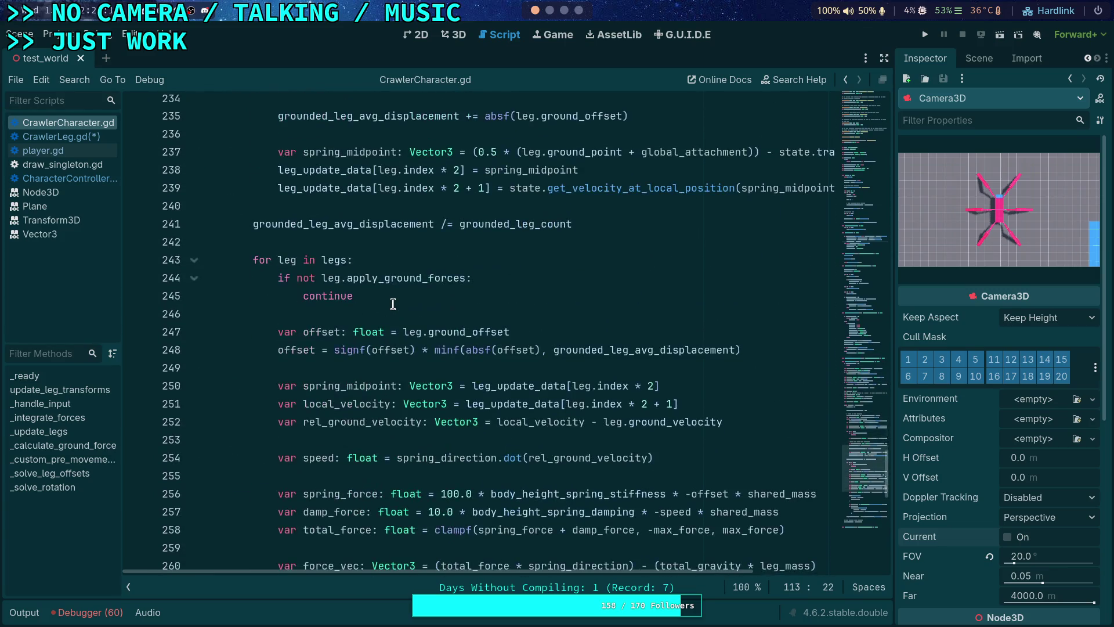
scroll(392, 303, down, 5)
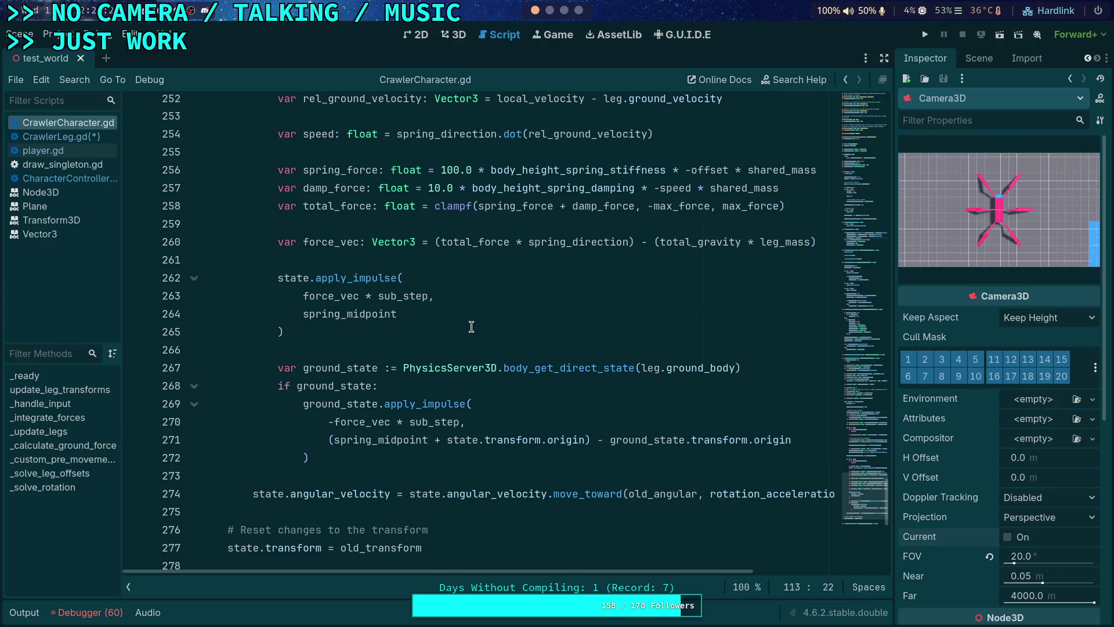
click(60, 136)
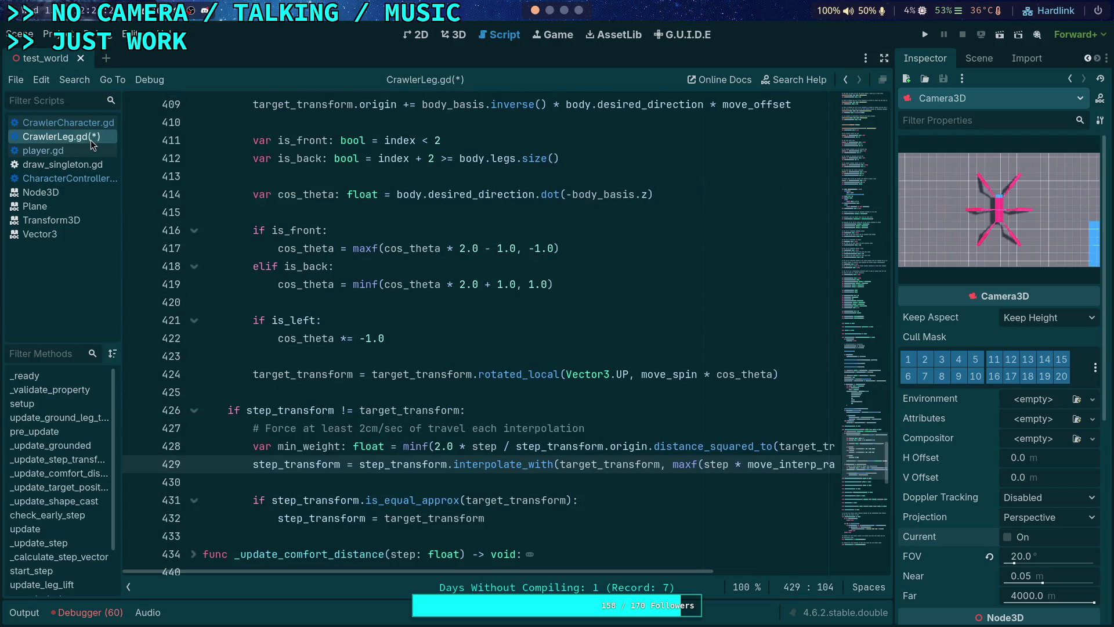
- Jump via the minimap to the CrawlerLeg.gd variable declarations near line 114
mouse_move(860, 463)
mouse_down()
mouse_move(875, 93)
mouse_move(863, 162)
mouse_move(869, 232)
mouse_move(849, 281)
mouse_move(848, 258)
mouse_up()
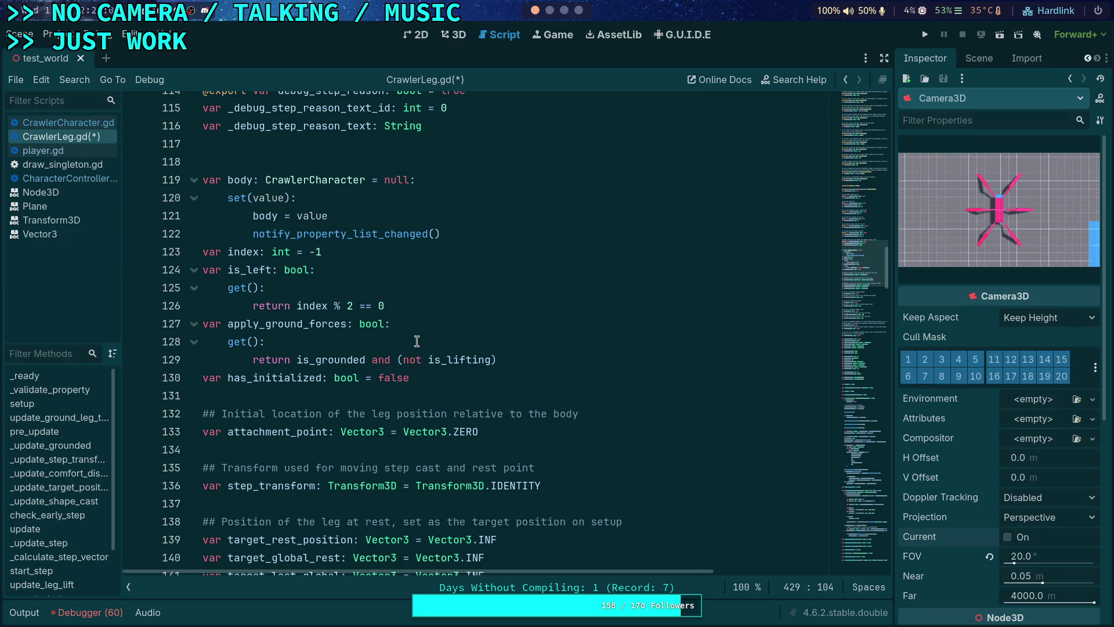
- Change apply_ground_forces on line 129 to use is_stepping, save, and run the game
drag(448, 360, 491, 361)
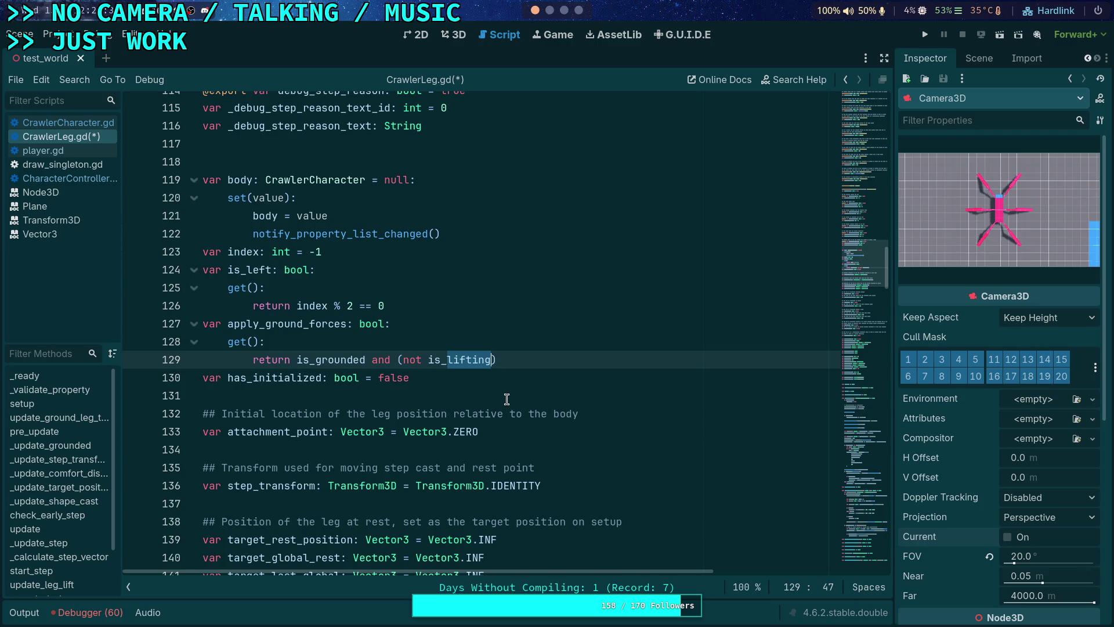
text(stepping)
key(ctrl+s)
key(F5)
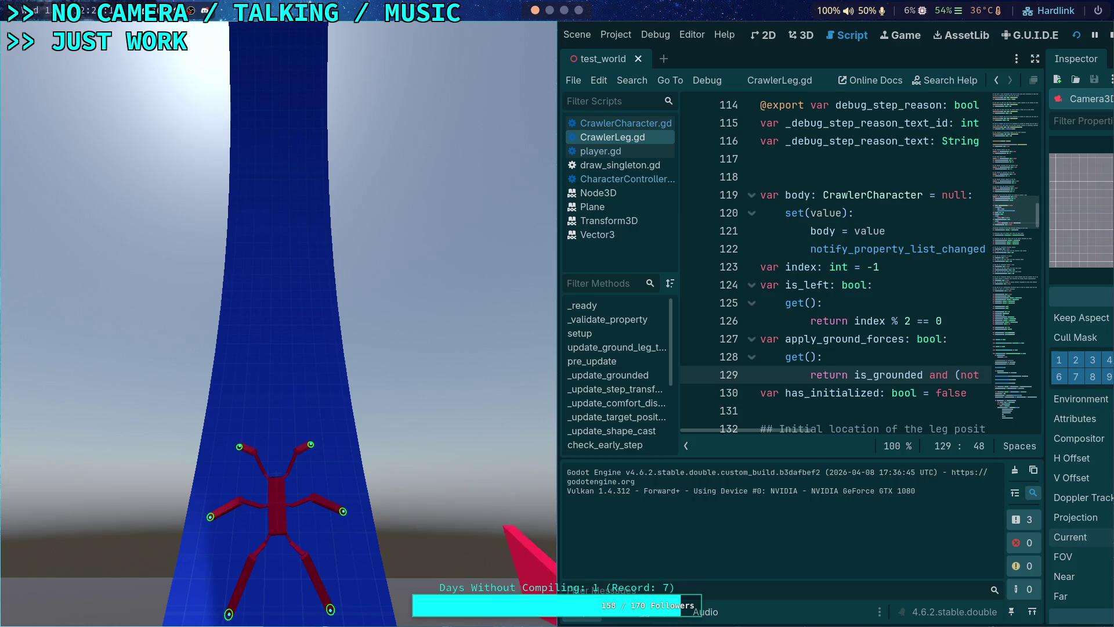
- Advance the paused crawler five ticks with the period key
key(period)
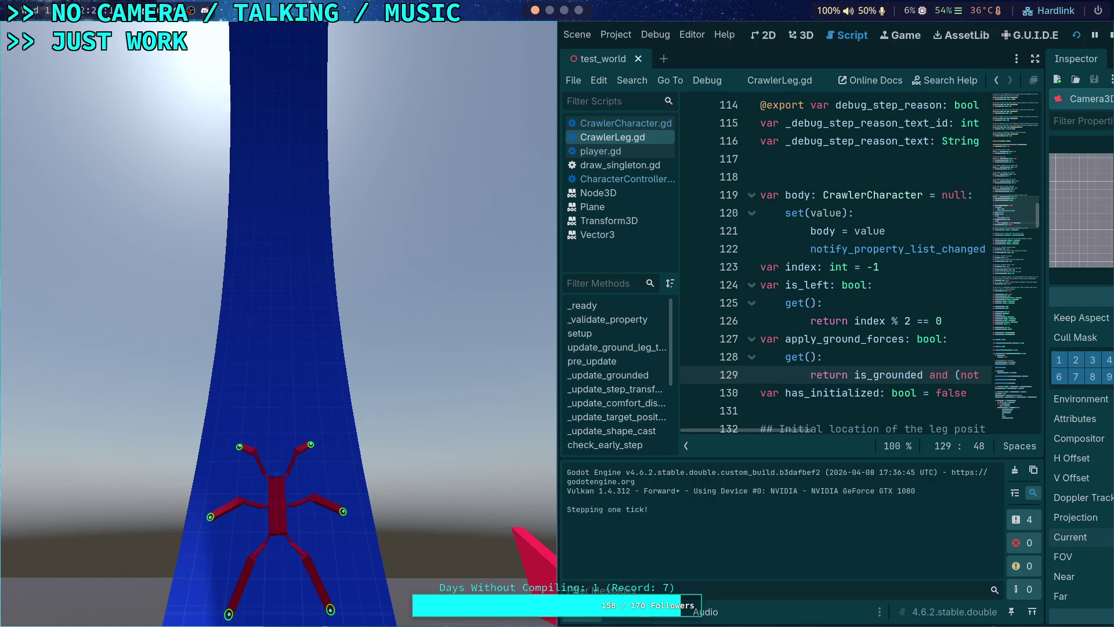
key(period)
key(period)
key(period)
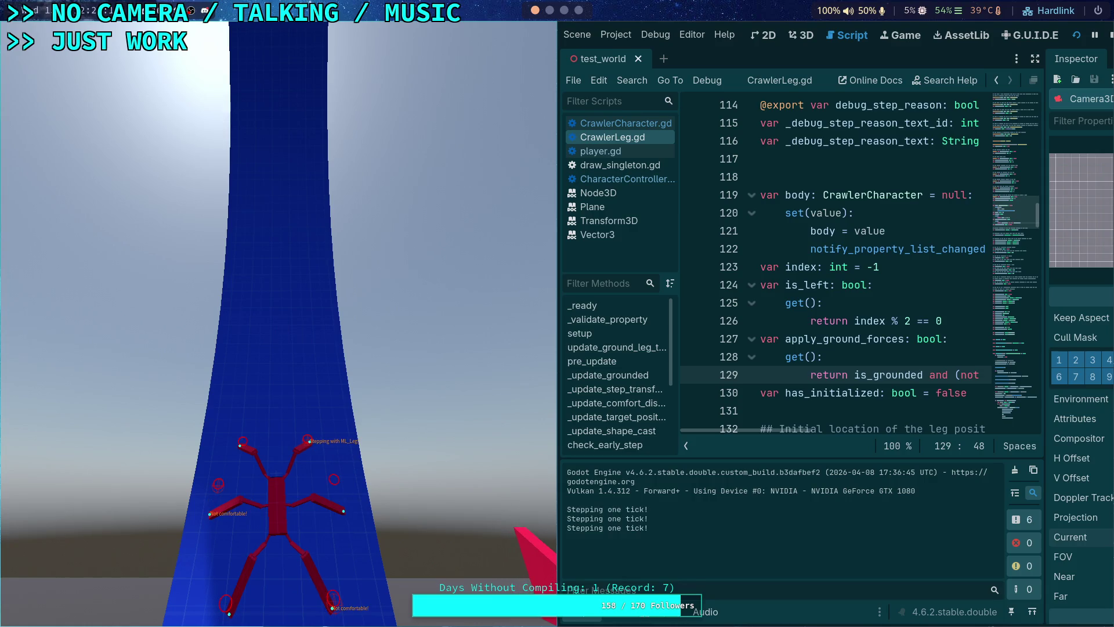
key(period)
key(period)
key(period)
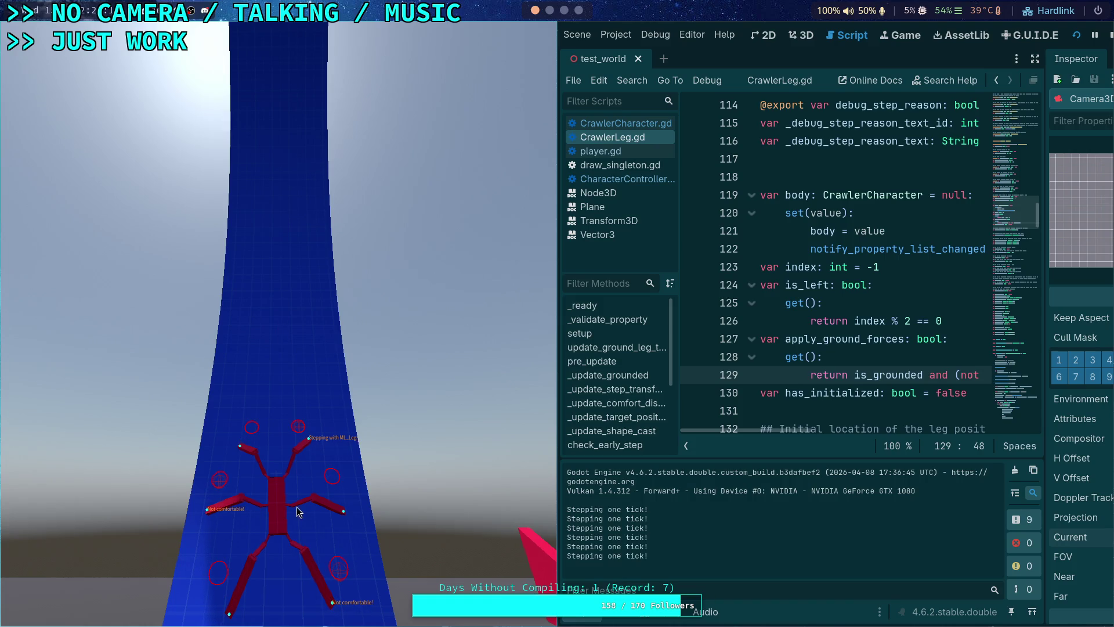
key(period)
key(period)
key(period)
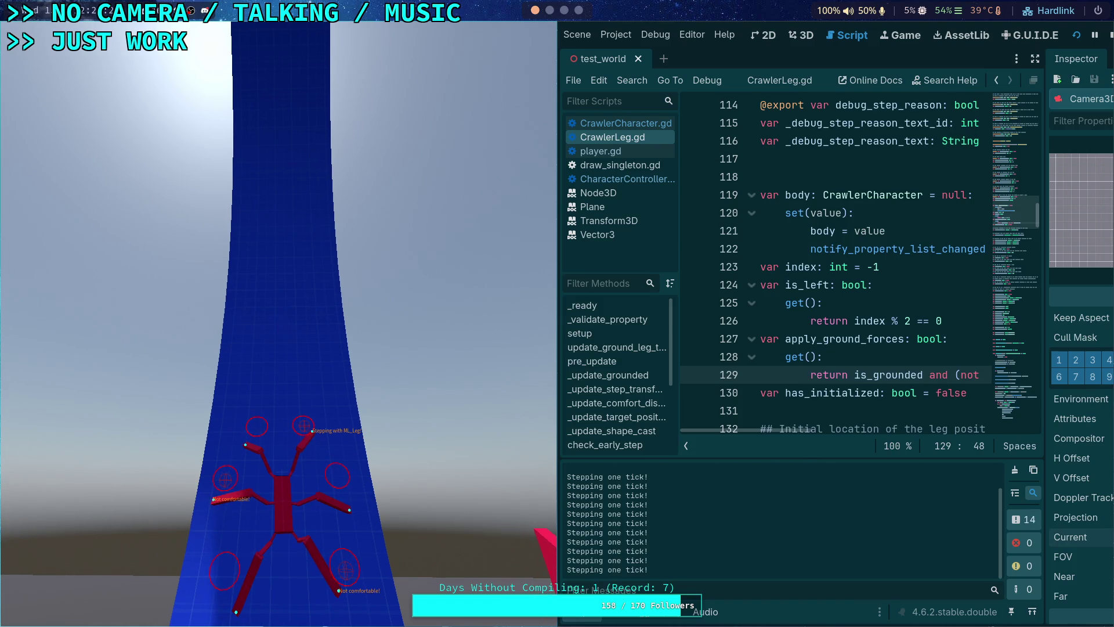
key(period)
key(period)
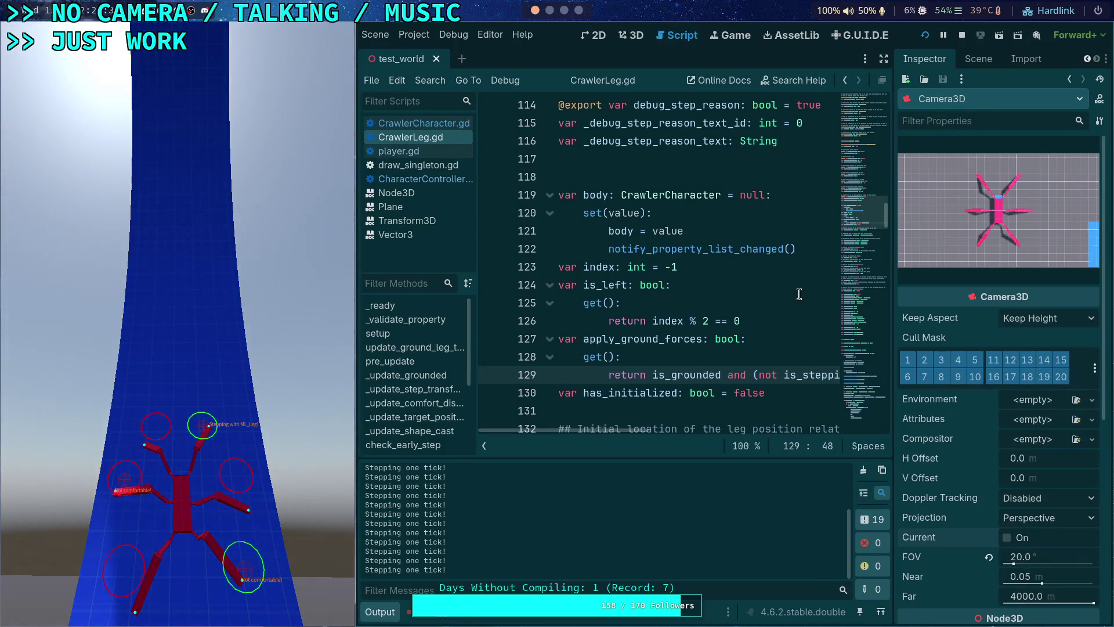
- Hide and reshow the script list, switch to CrawlerCharacter.gd, and move the game window aside
click(483, 444)
scroll(517, 424, down, 3)
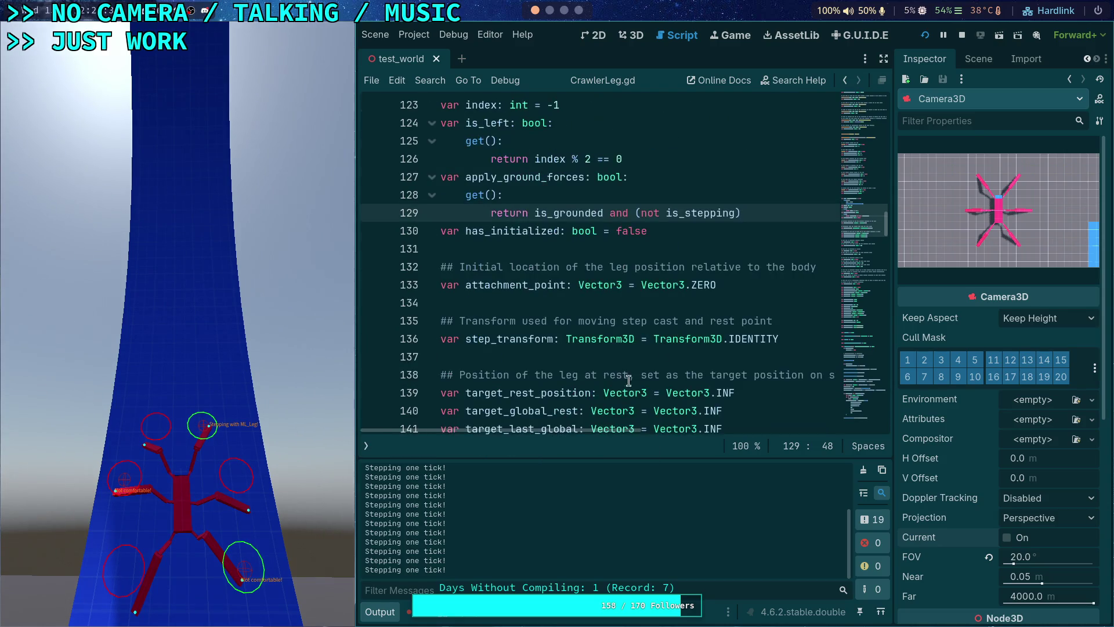
click(366, 449)
click(423, 123)
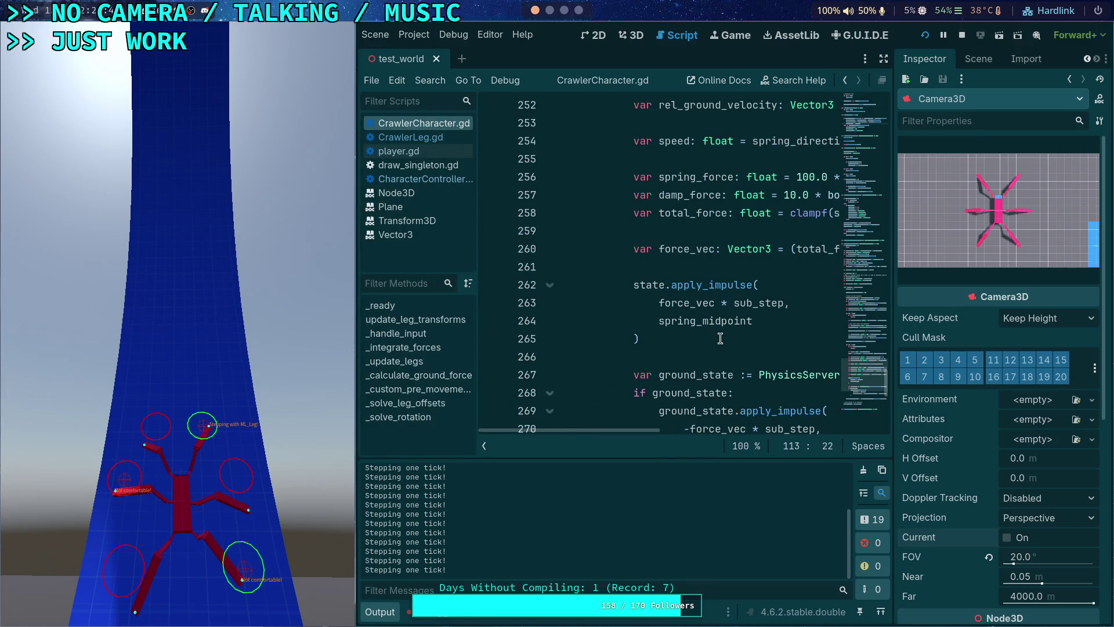
scroll(715, 337, up, 15)
scroll(721, 338, up, 5)
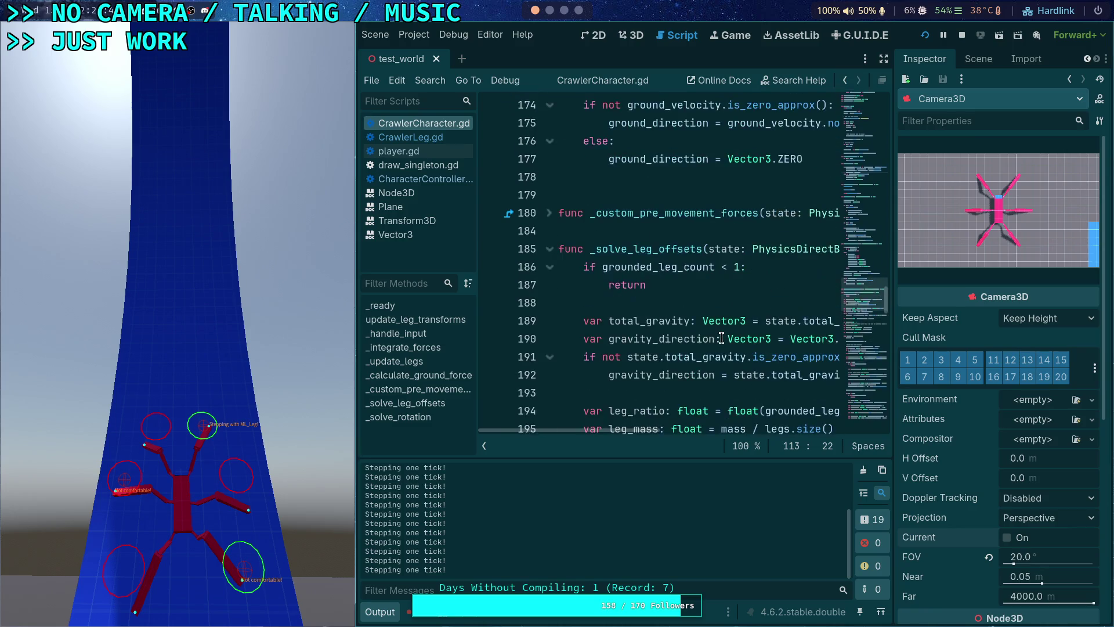
scroll(663, 323, down, 5)
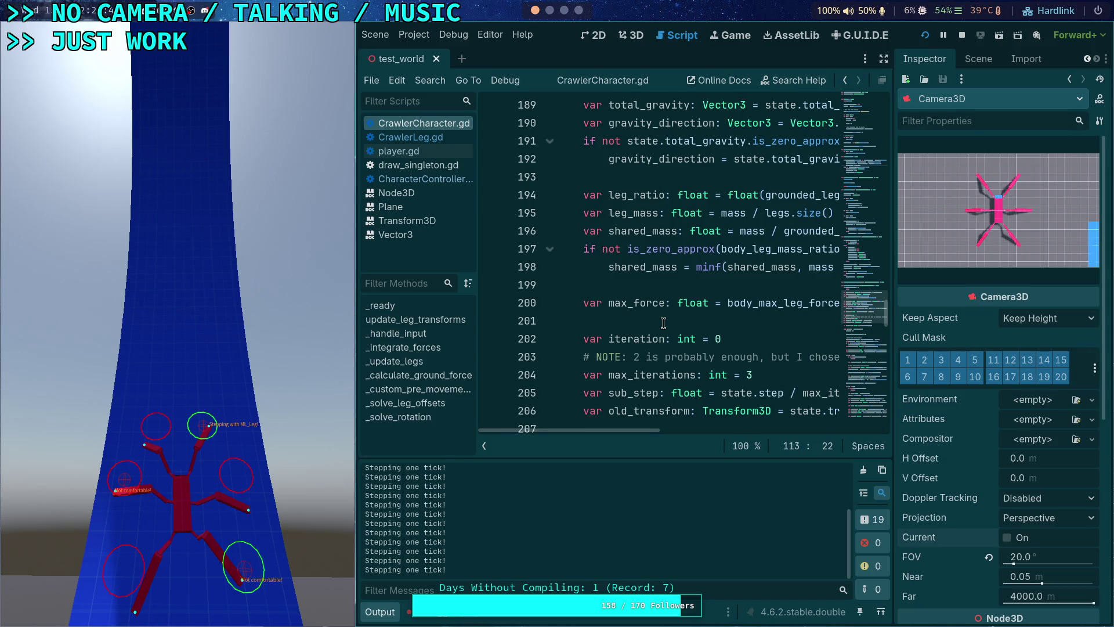
scroll(663, 323, down, 5)
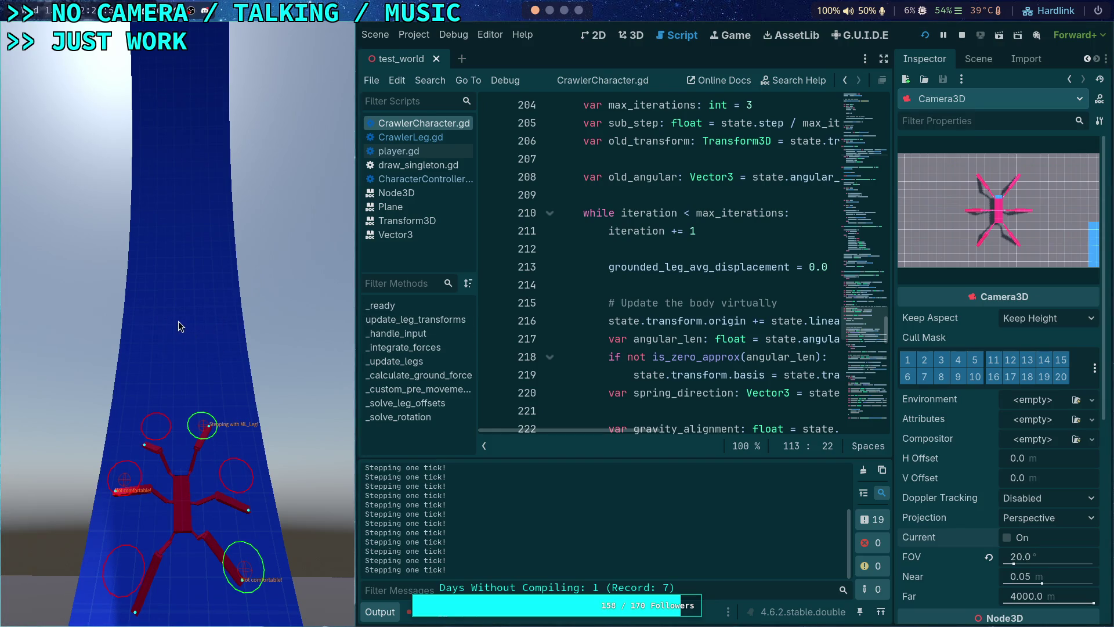
key(super+v)
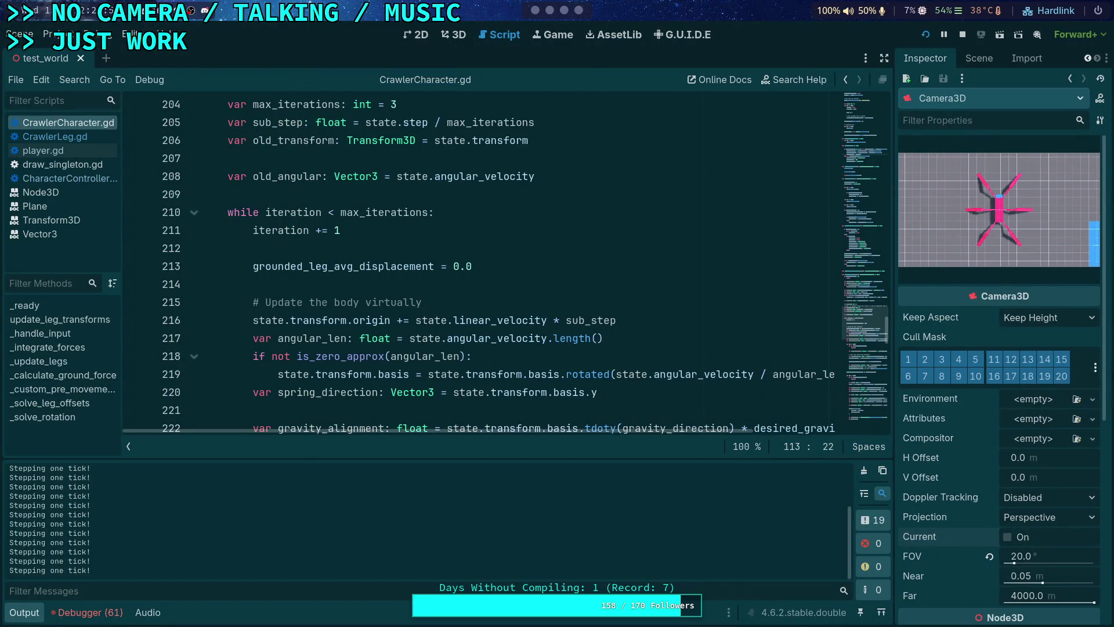
- Collapse the Output log, reread _solve_leg_offsets, then switch to CharacterController.gd
key(super+v)
key(super+v)
click(35, 614)
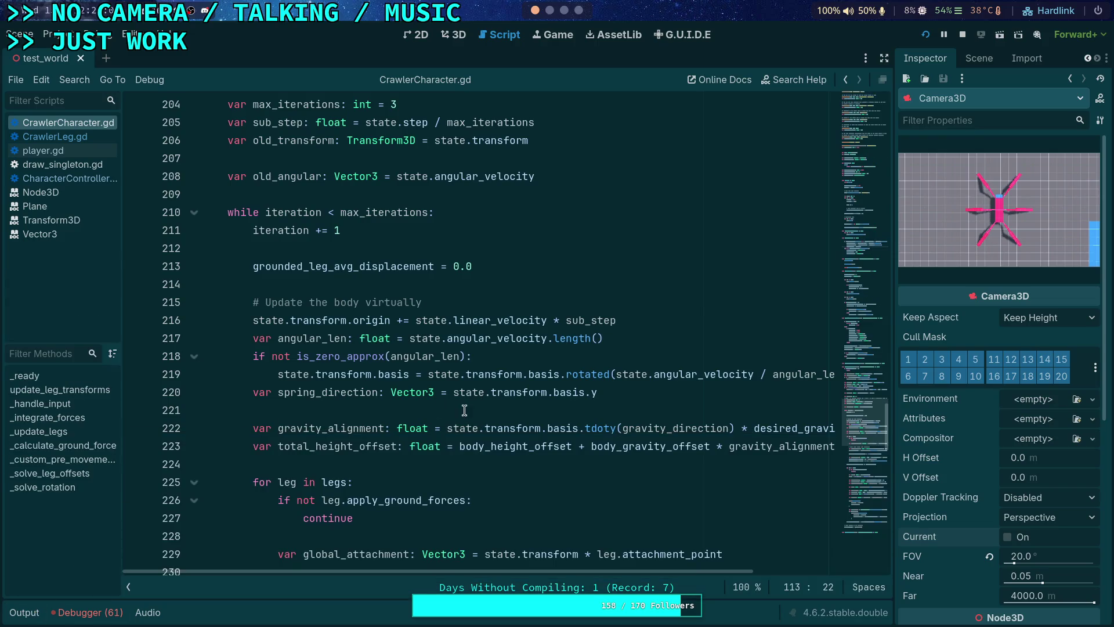
scroll(428, 378, up, 5)
scroll(427, 378, up, 4)
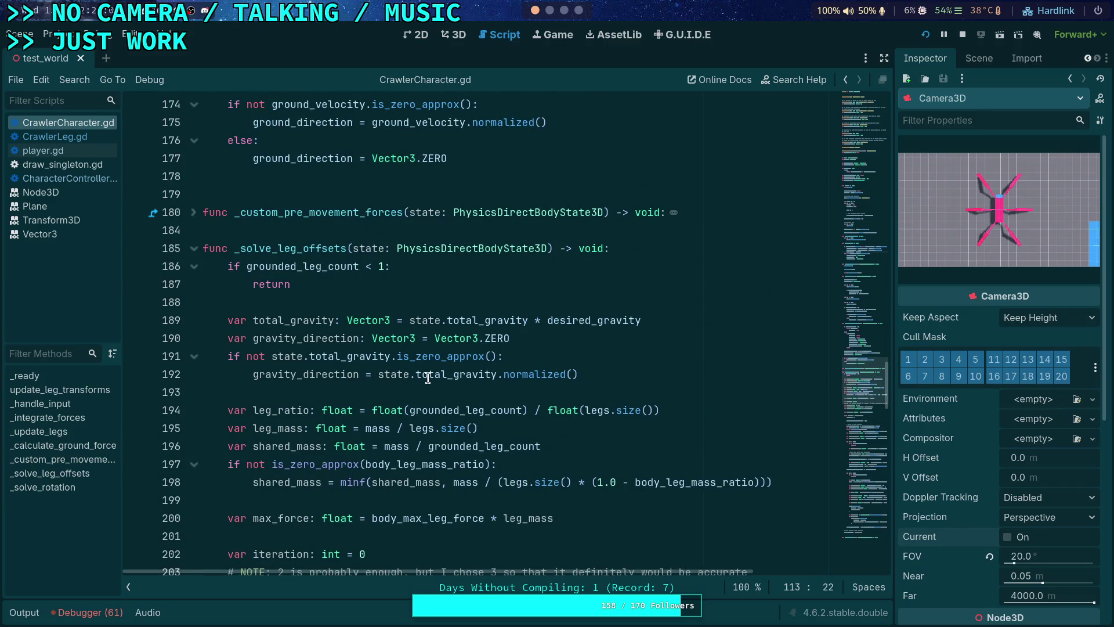
scroll(428, 378, down, 3)
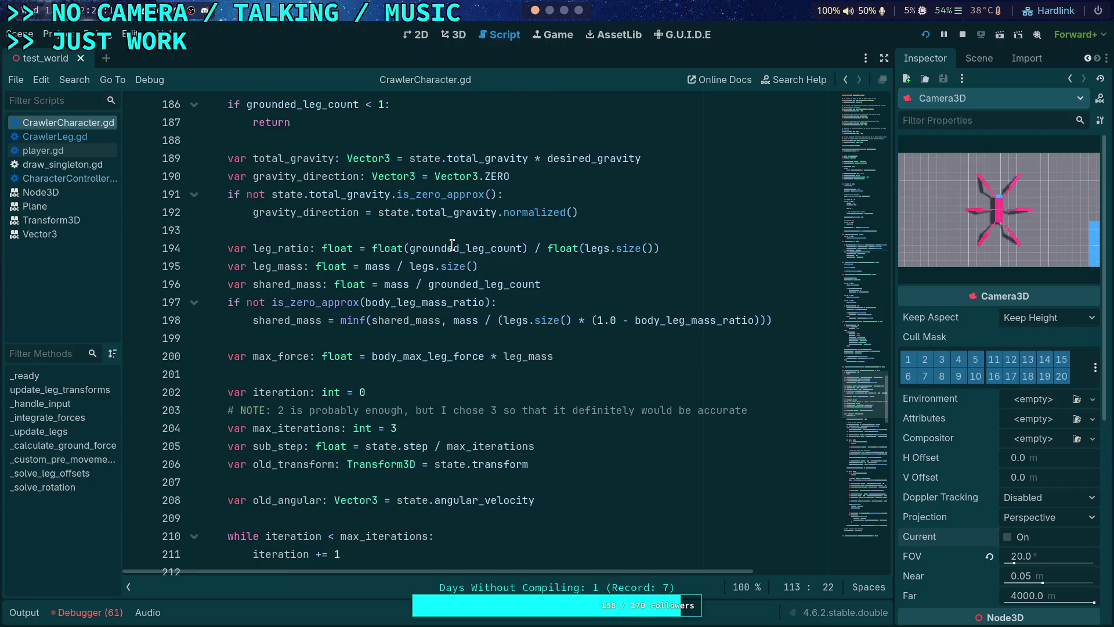
mouse_move(410, 299)
scroll(396, 394, down, 7)
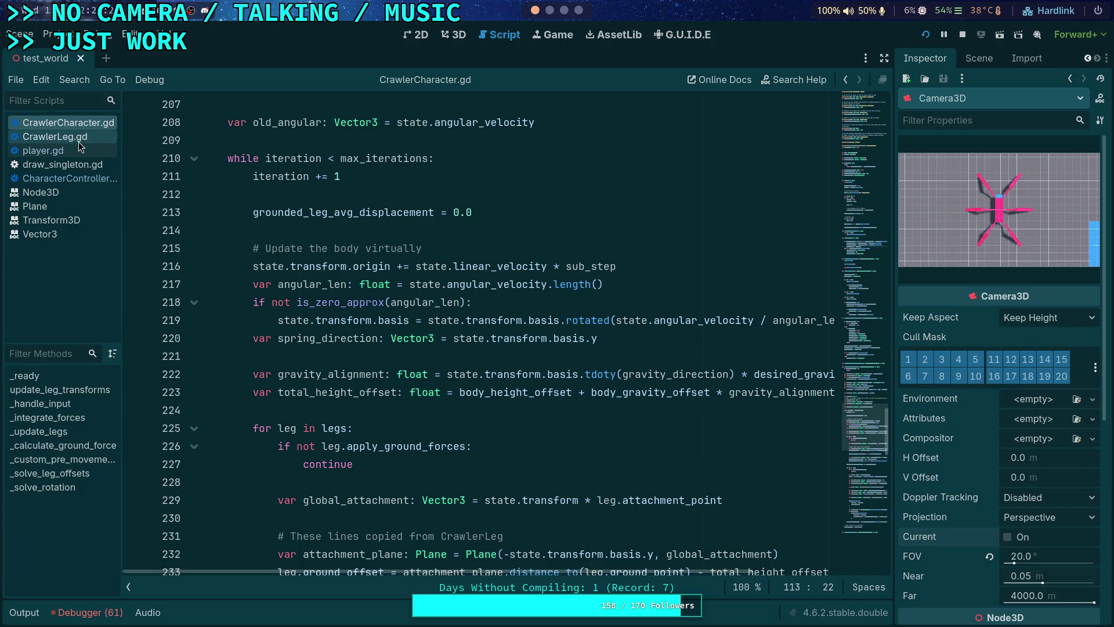
scroll(404, 310, up, 8)
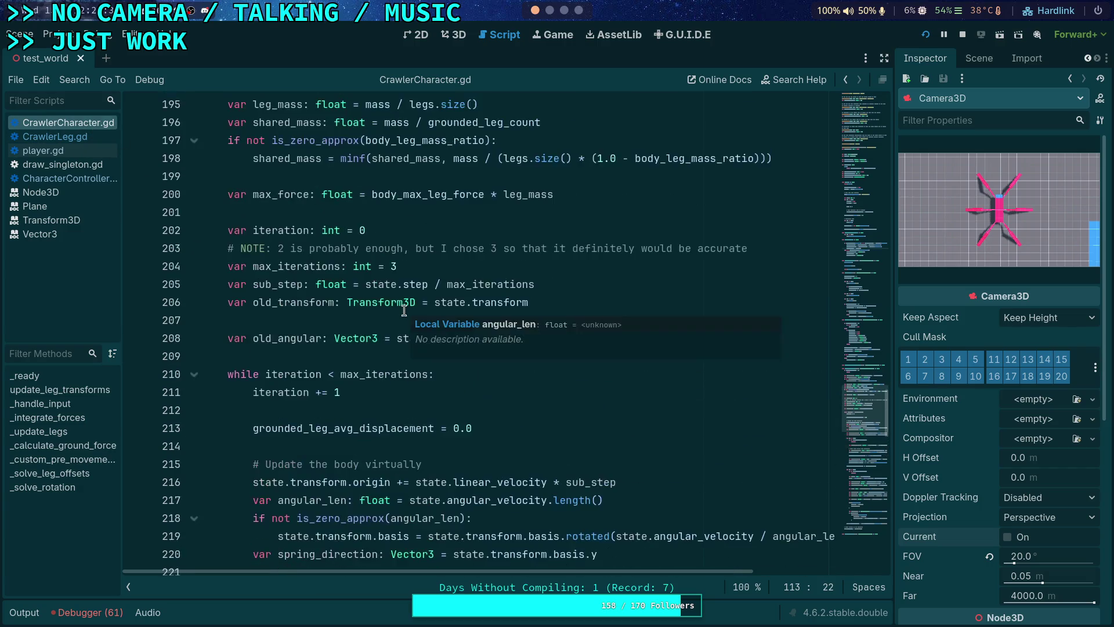
scroll(404, 310, up, 3)
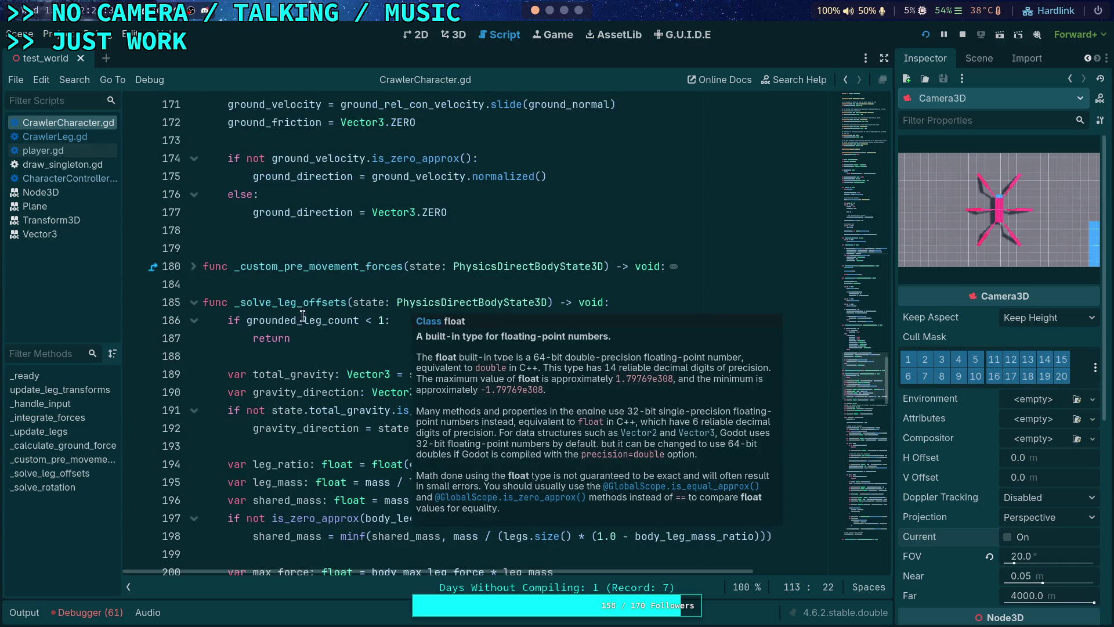
click(72, 179)
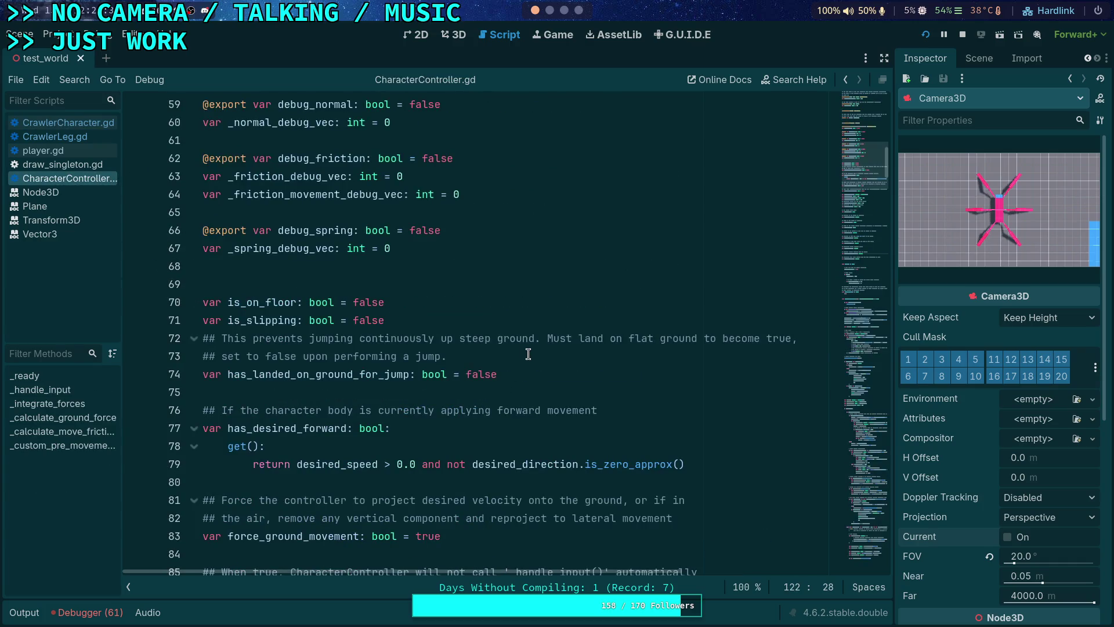
- Go to the low-velocity reset near line 370 in CharacterController.gd and set a breakpoint there
mouse_move(869, 186)
mouse_down()
mouse_move(868, 467)
mouse_move(865, 449)
mouse_up()
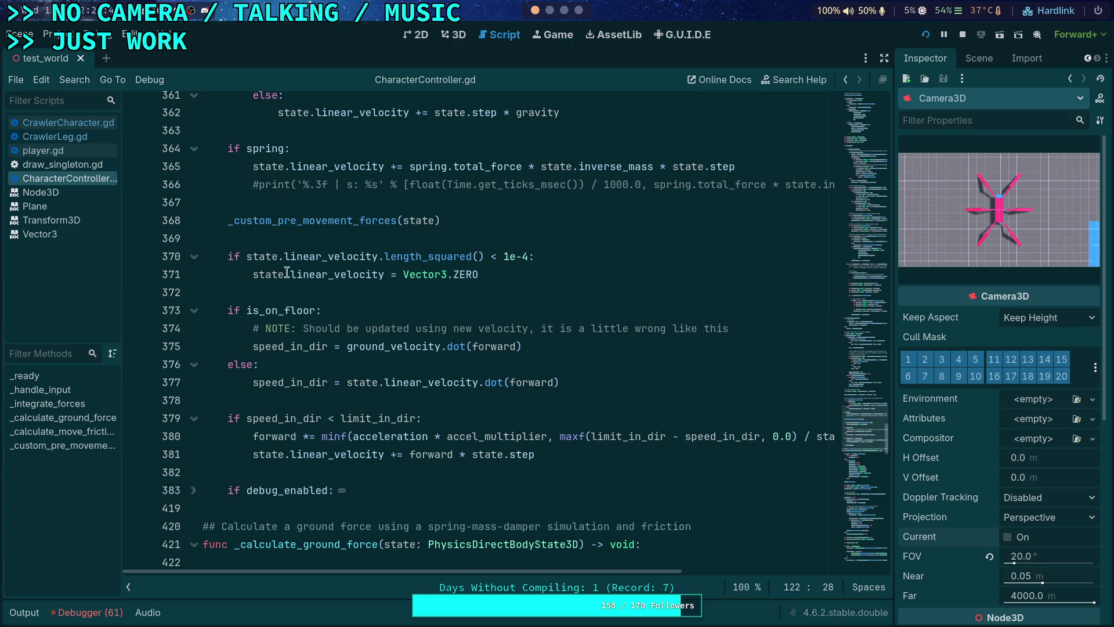
click(301, 256)
click(322, 436)
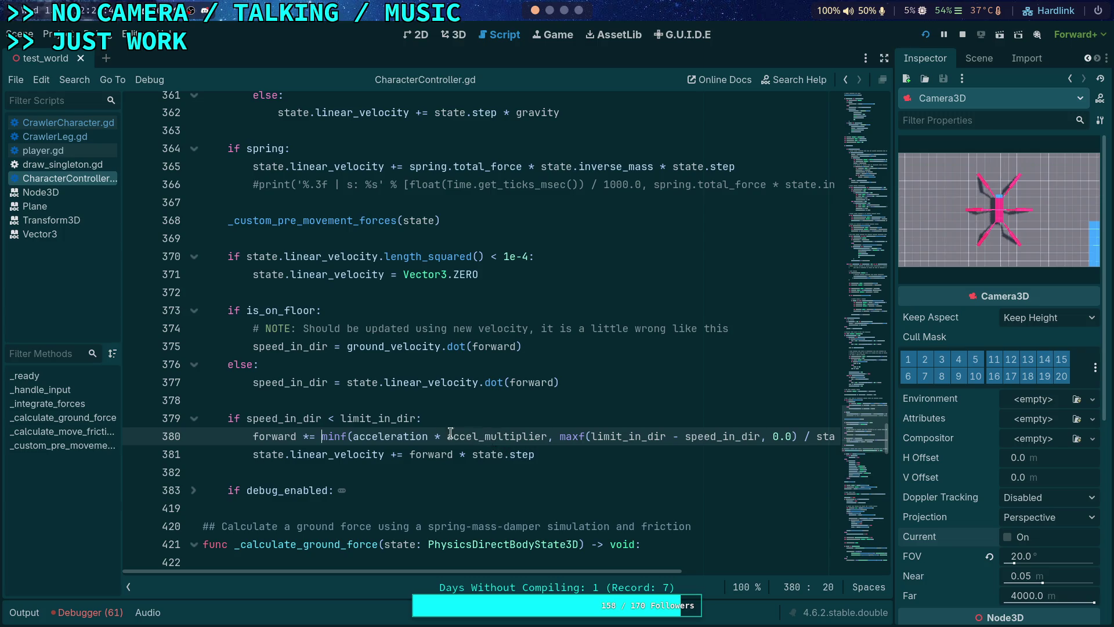
mouse_move(276, 415)
click(137, 257)
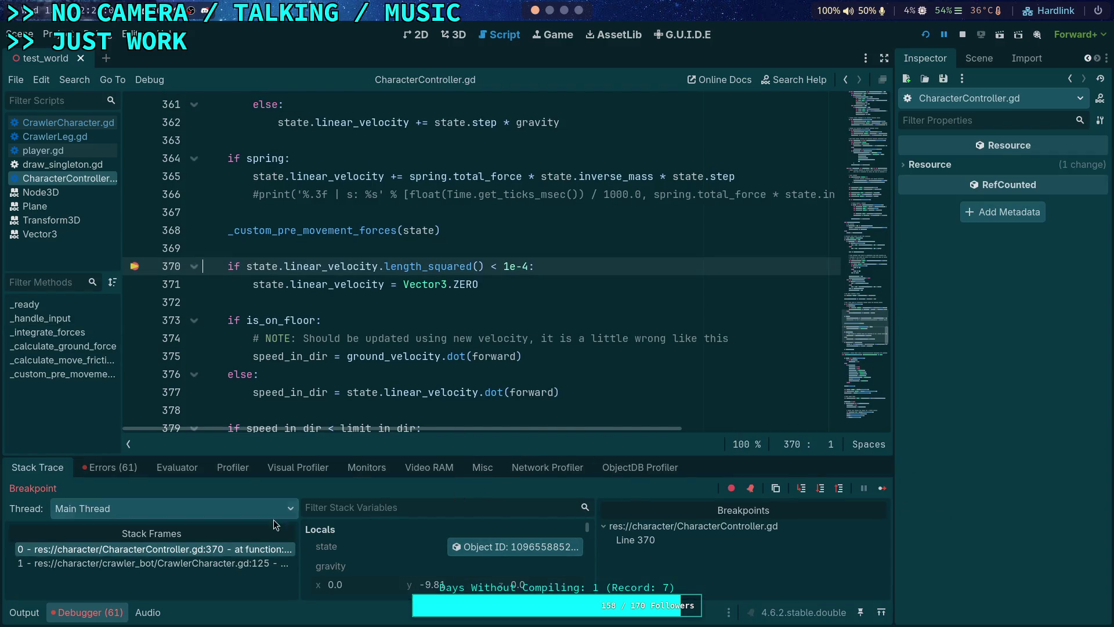
- Enlarge the debugger panel and inspect the remote physics state object
drag(447, 456, 429, 399)
scroll(423, 314, down, 1)
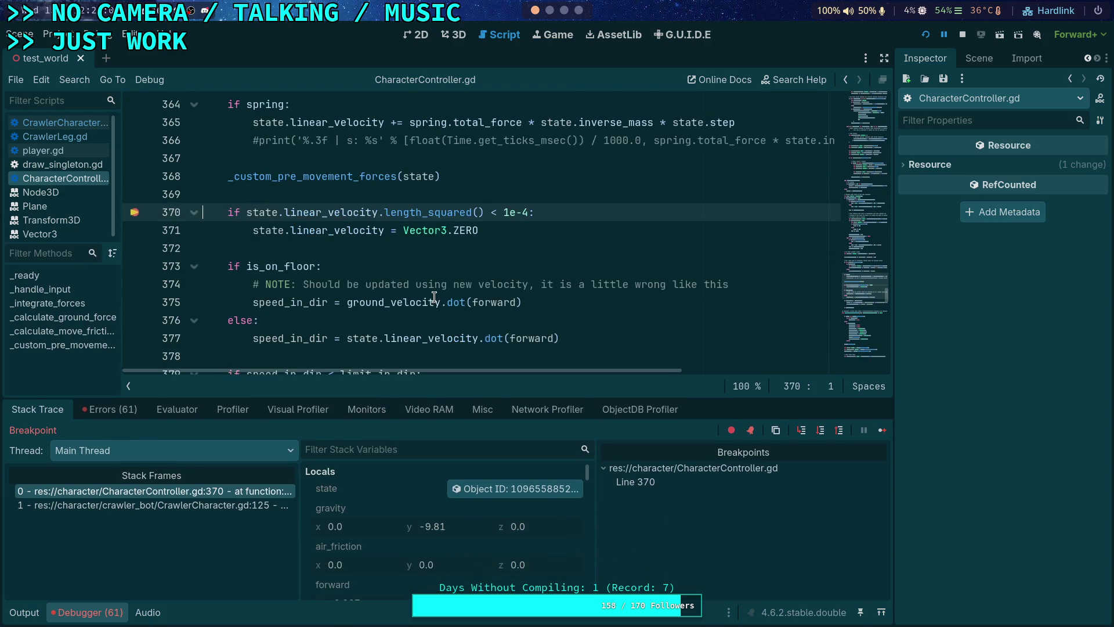
click(500, 490)
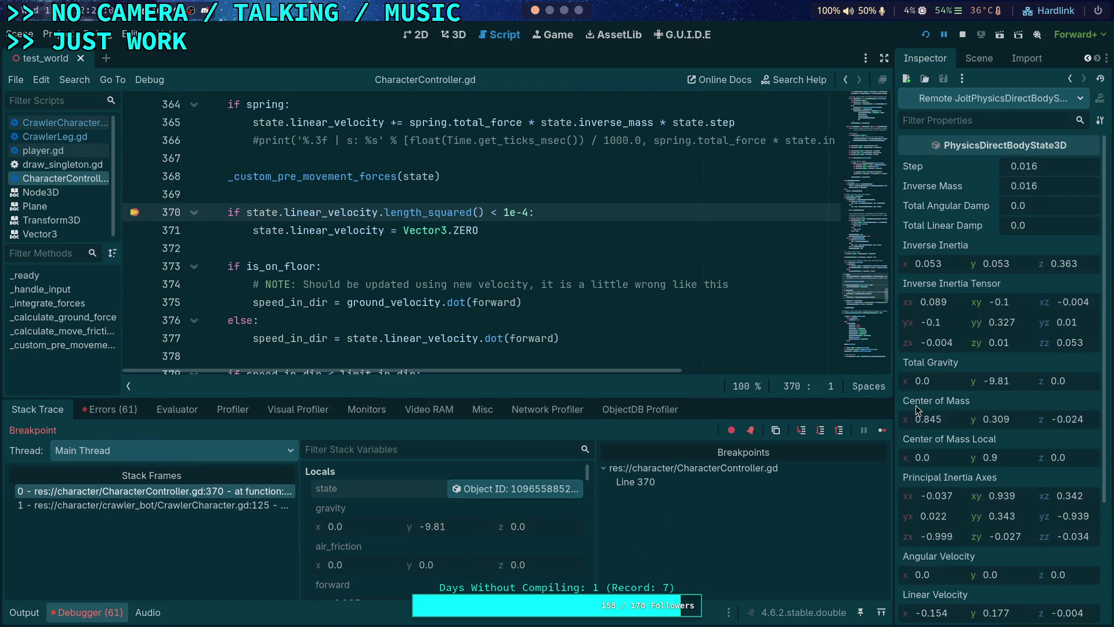
- Browse the state's properties, then step past the velocity reset check
scroll(1025, 446, down, 2)
scroll(998, 496, down, 2)
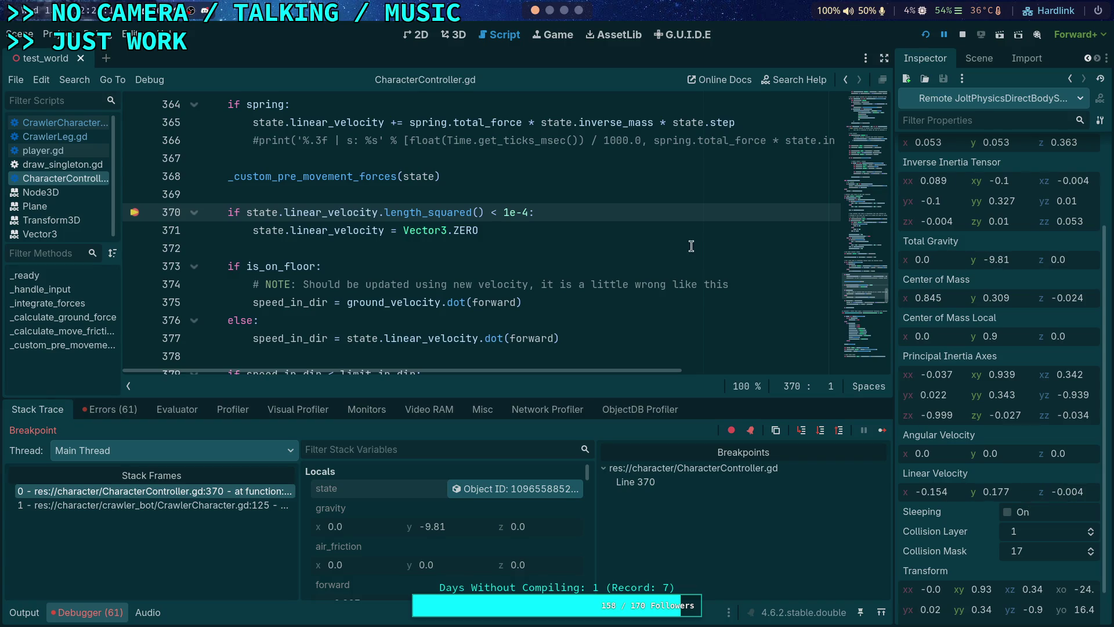
scroll(589, 278, down, 2)
scroll(589, 278, down, 2)
scroll(627, 292, up, 4)
scroll(626, 292, up, 2)
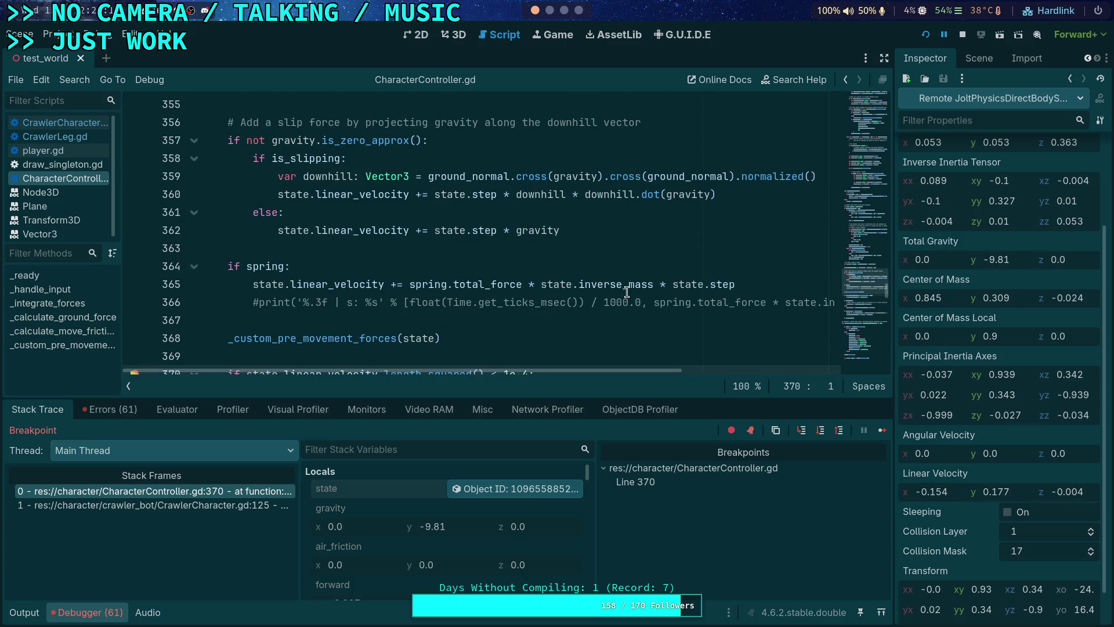
scroll(627, 291, down, 5)
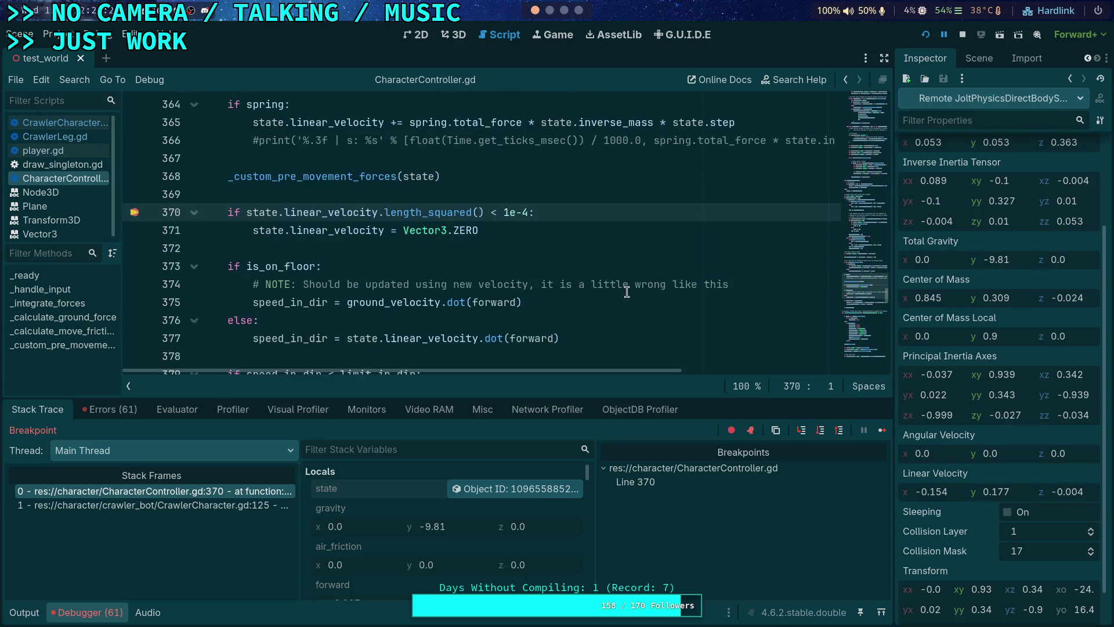
click(819, 431)
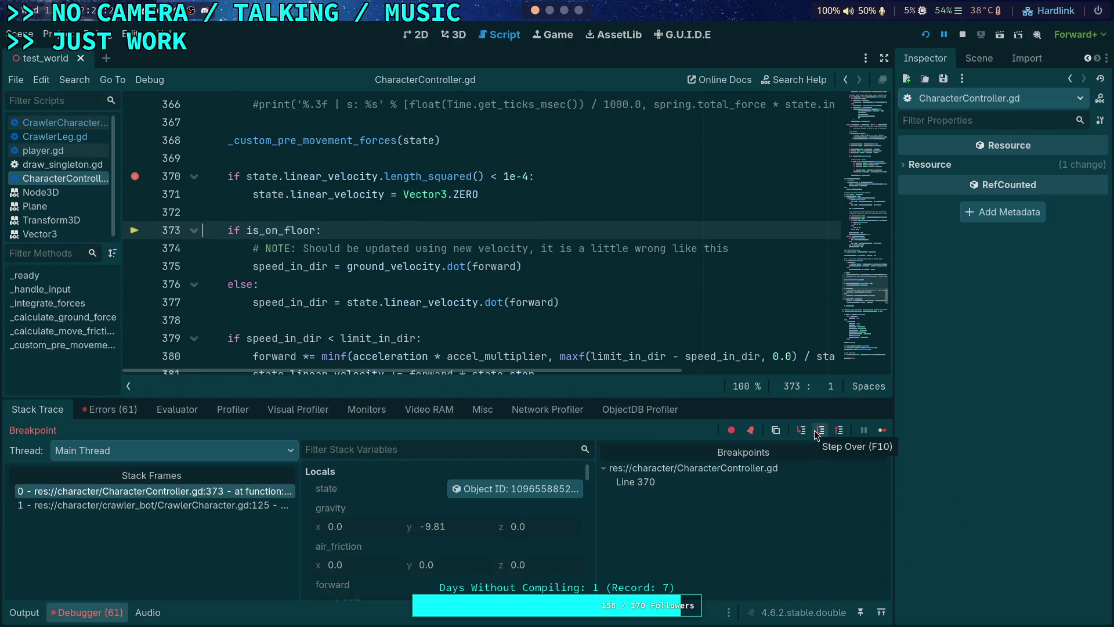
- Step over twice to reach the speed limit check at line 379
click(817, 431)
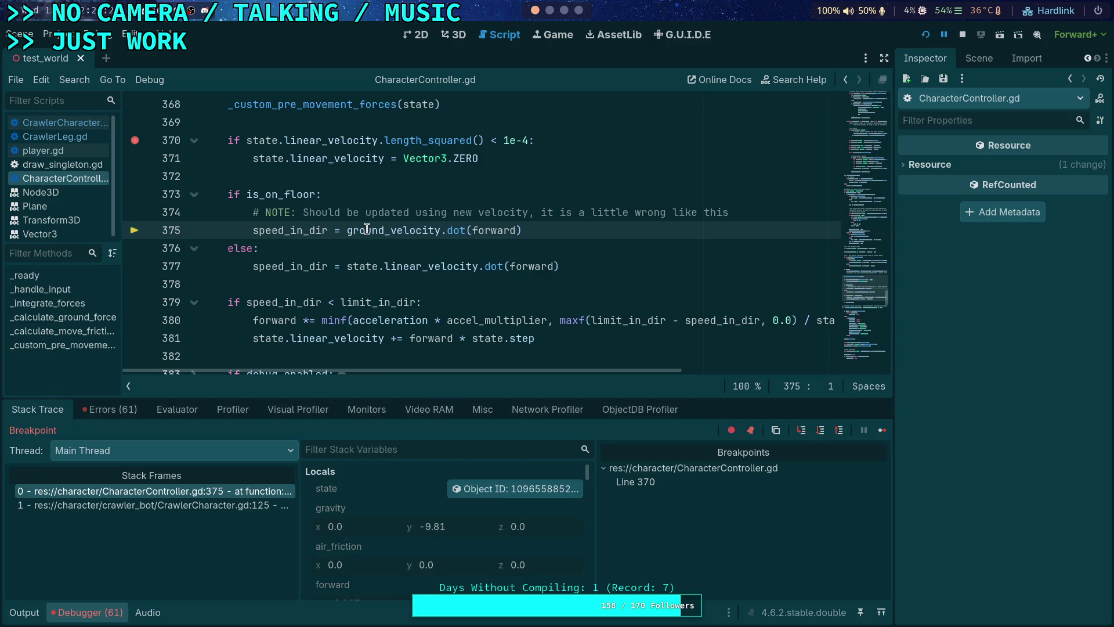
mouse_move(367, 228)
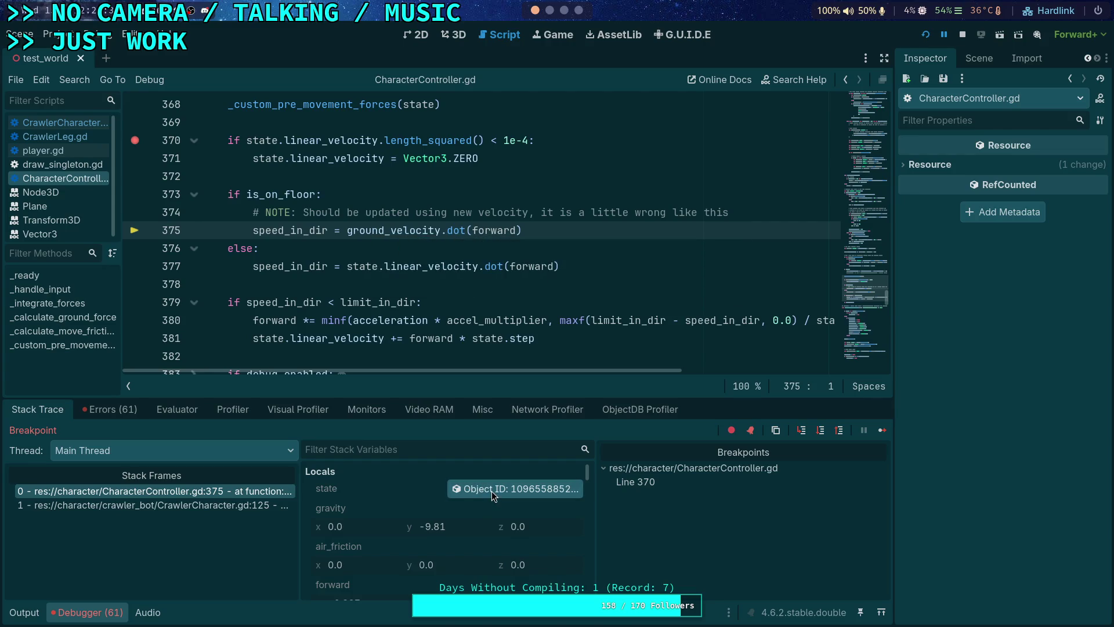
click(819, 430)
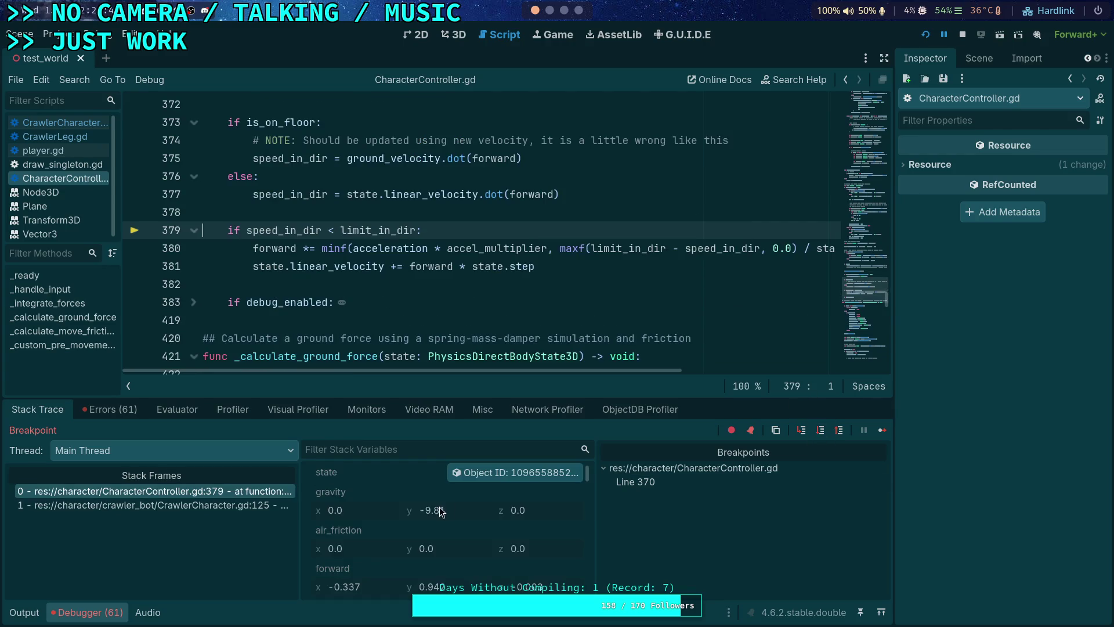
- Read the speed_in_dir and ground_velocity values, then switch to CrawlerCharacter.gd
mouse_move(287, 192)
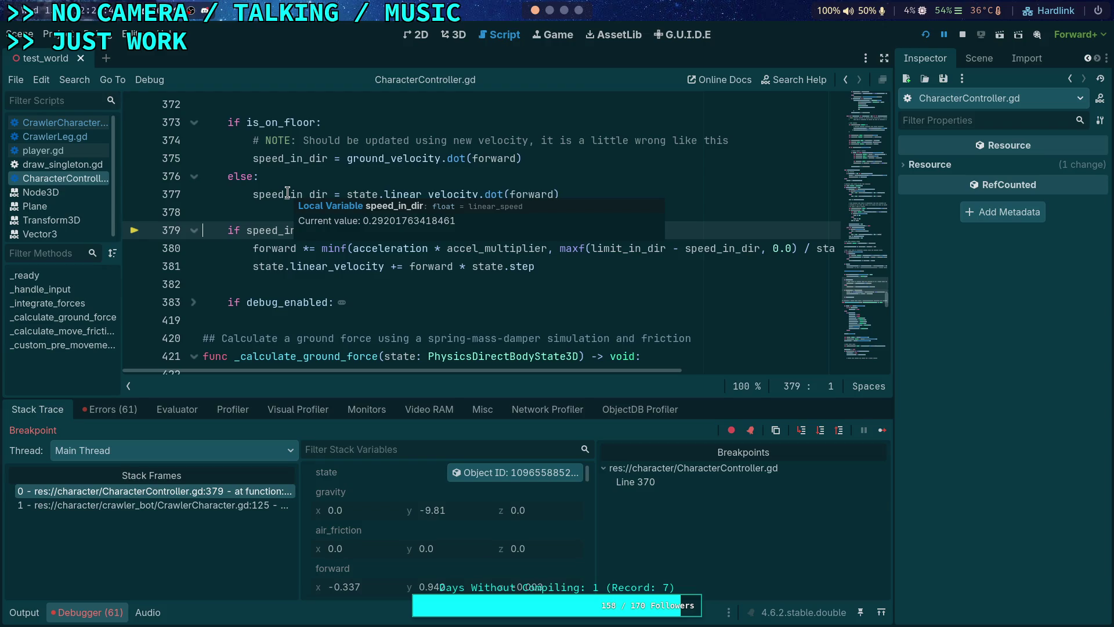
scroll(360, 218, up, 2)
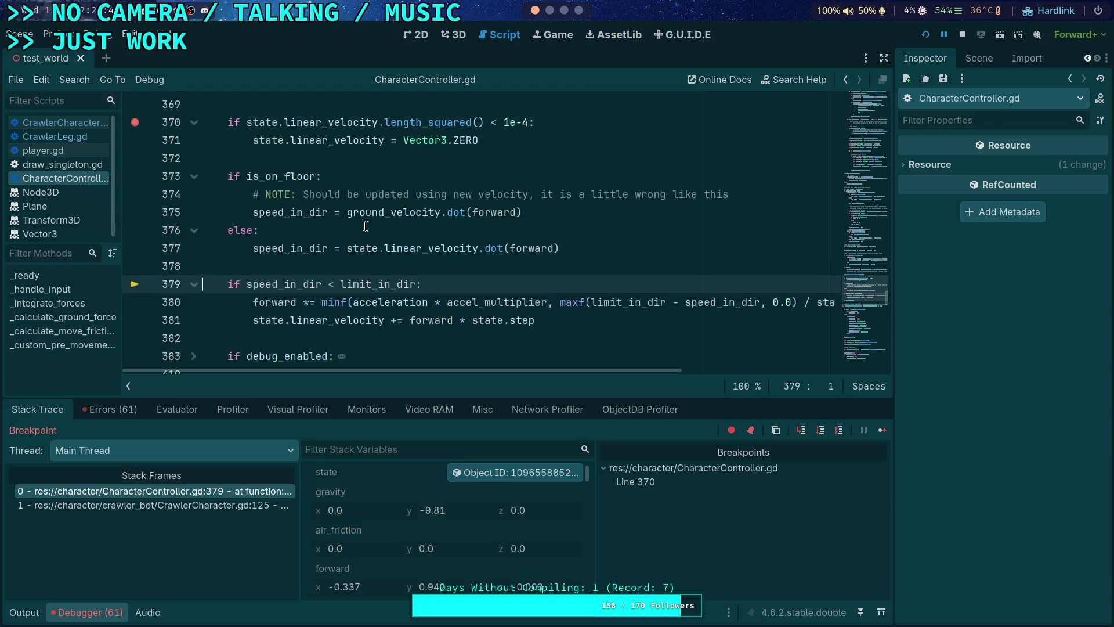
mouse_move(386, 264)
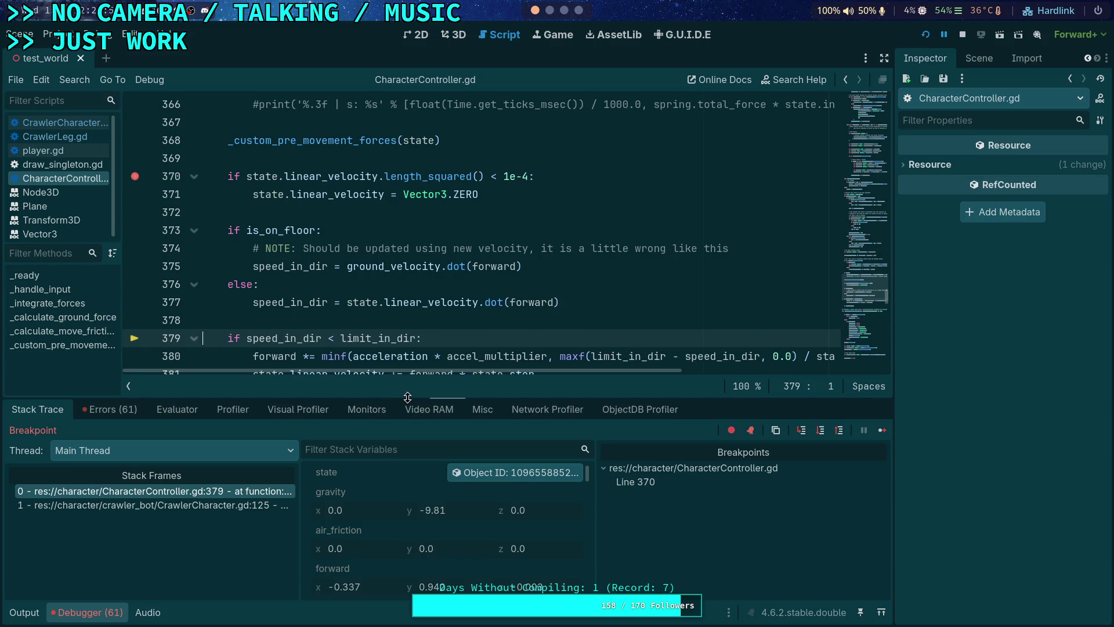
scroll(366, 293, down, 1)
mouse_move(366, 293)
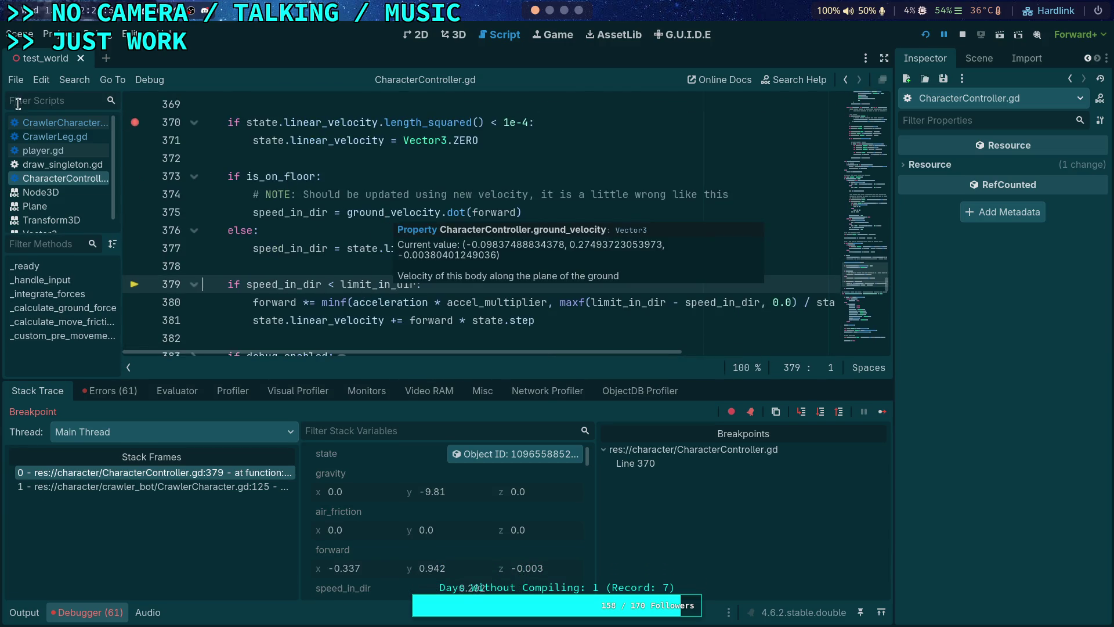
click(58, 123)
- Read the ground-velocity variables in CrawlerCharacter.gd
scroll(341, 245, down, 3)
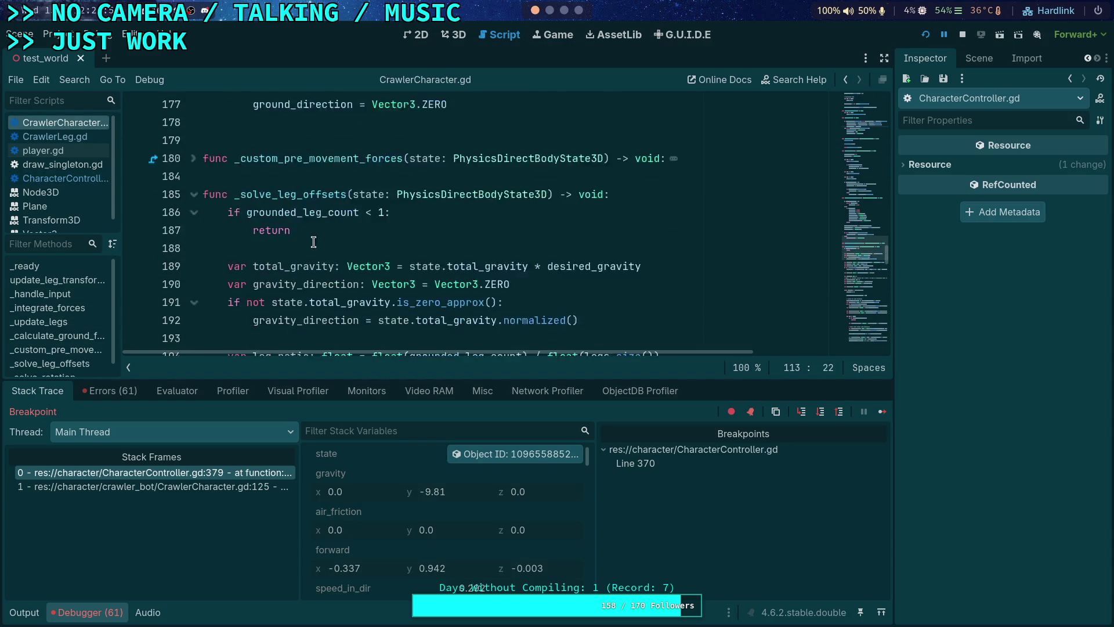
scroll(243, 237, up, 6)
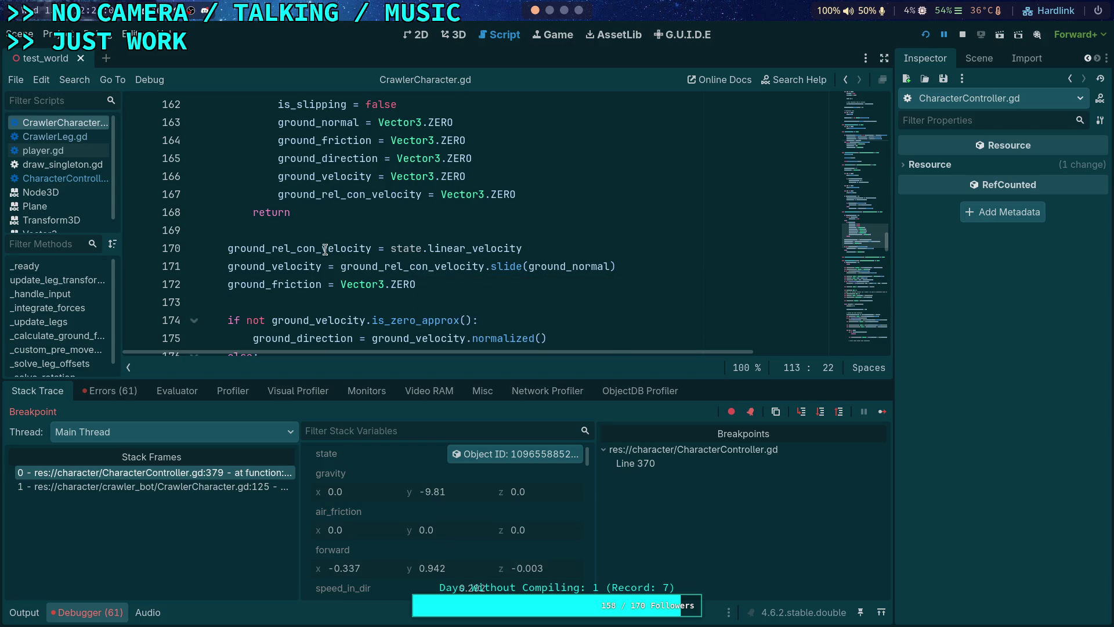
mouse_move(325, 250)
mouse_move(456, 250)
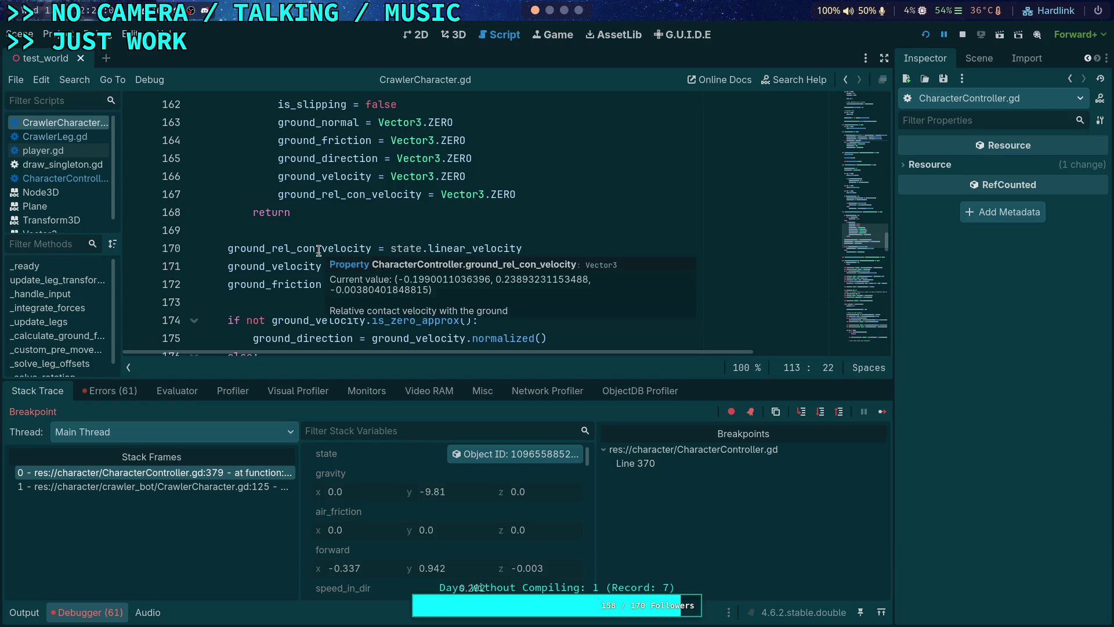
scroll(319, 251, up, 3)
- Inspect the remote physics state object and review the surrounding code values
click(481, 456)
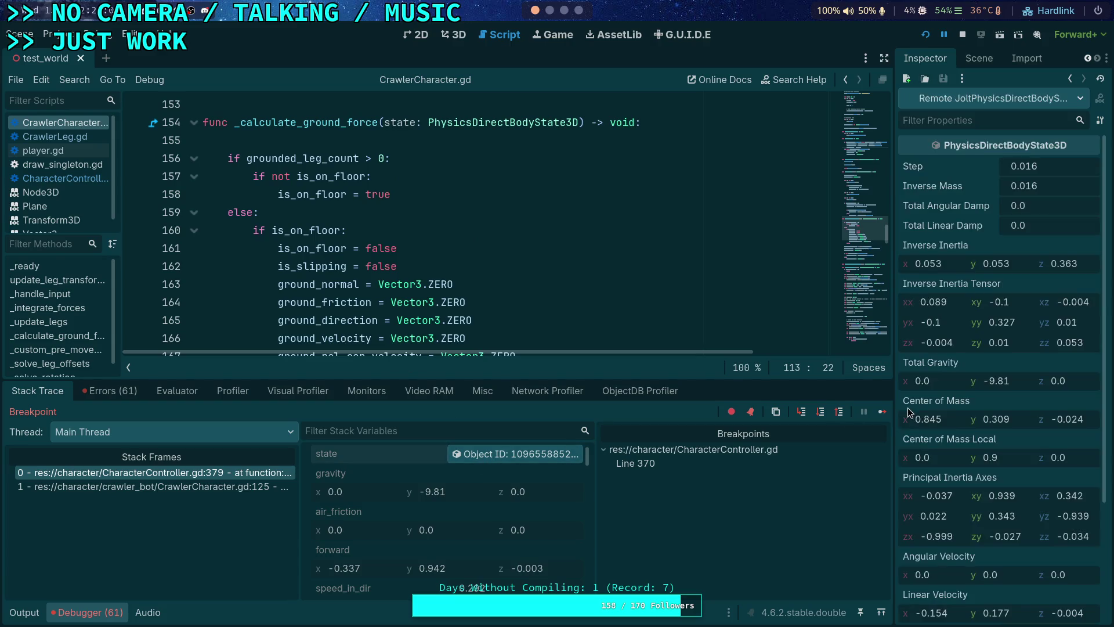
scroll(1002, 464, down, 5)
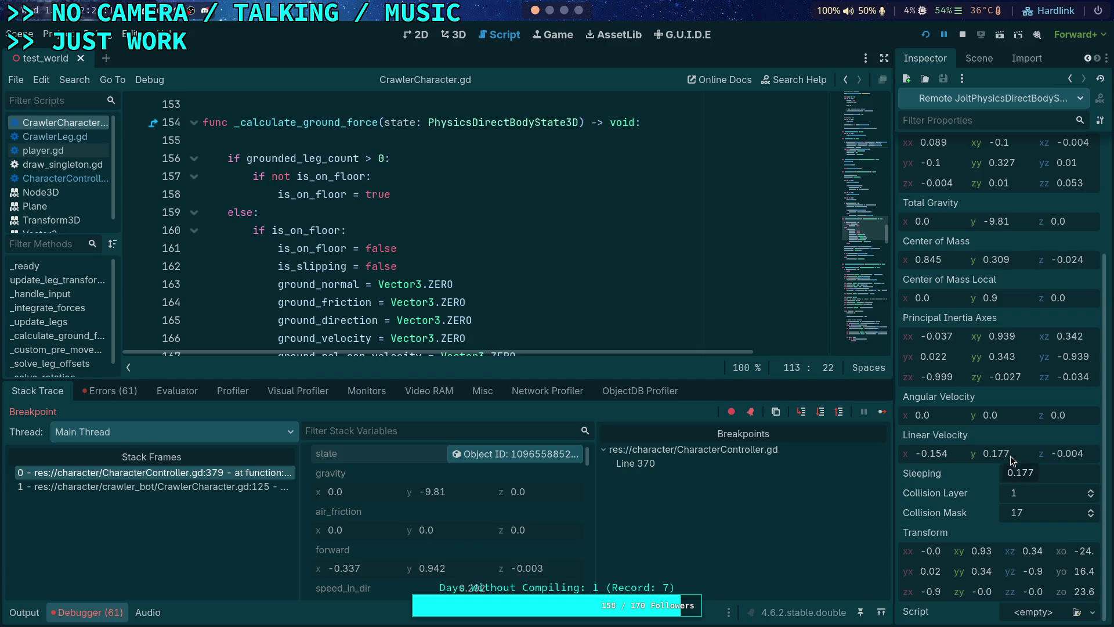
scroll(532, 267, down, 4)
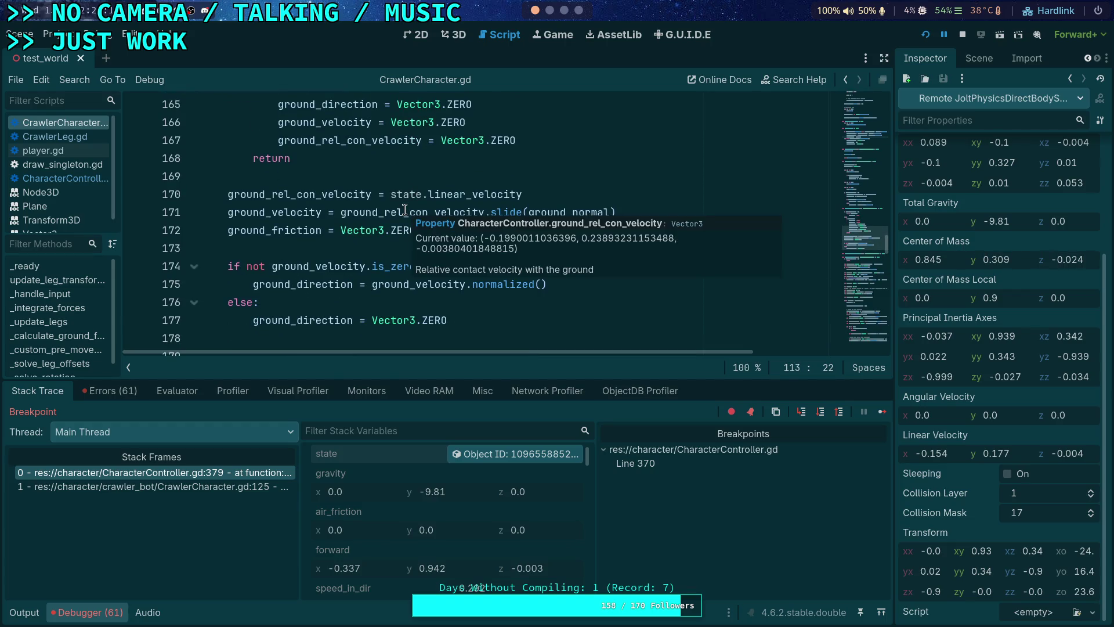
mouse_move(278, 214)
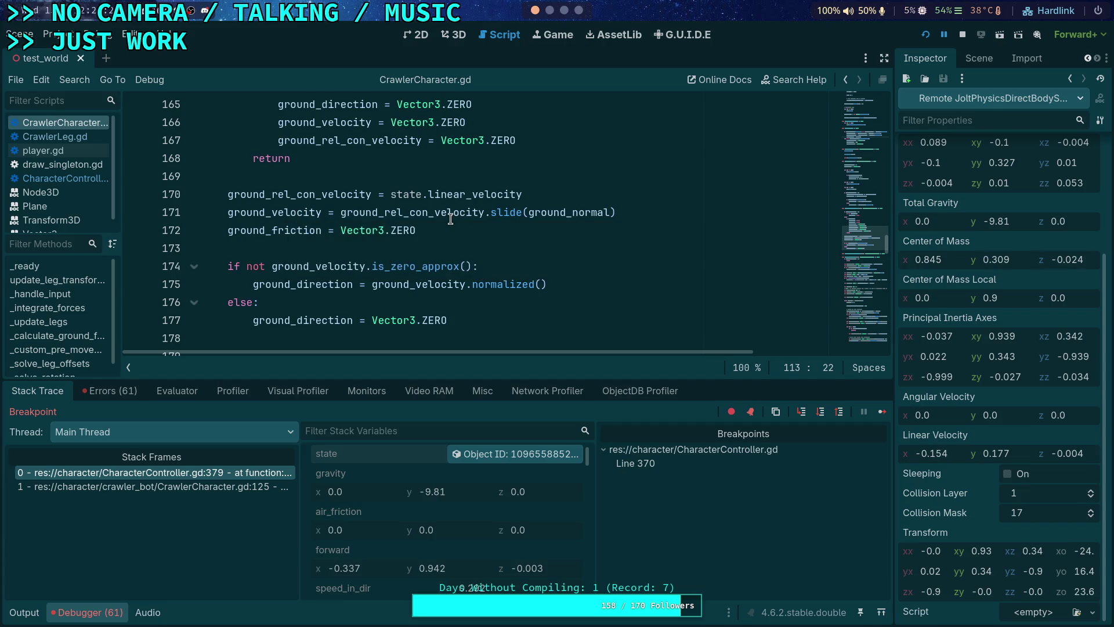
mouse_move(451, 218)
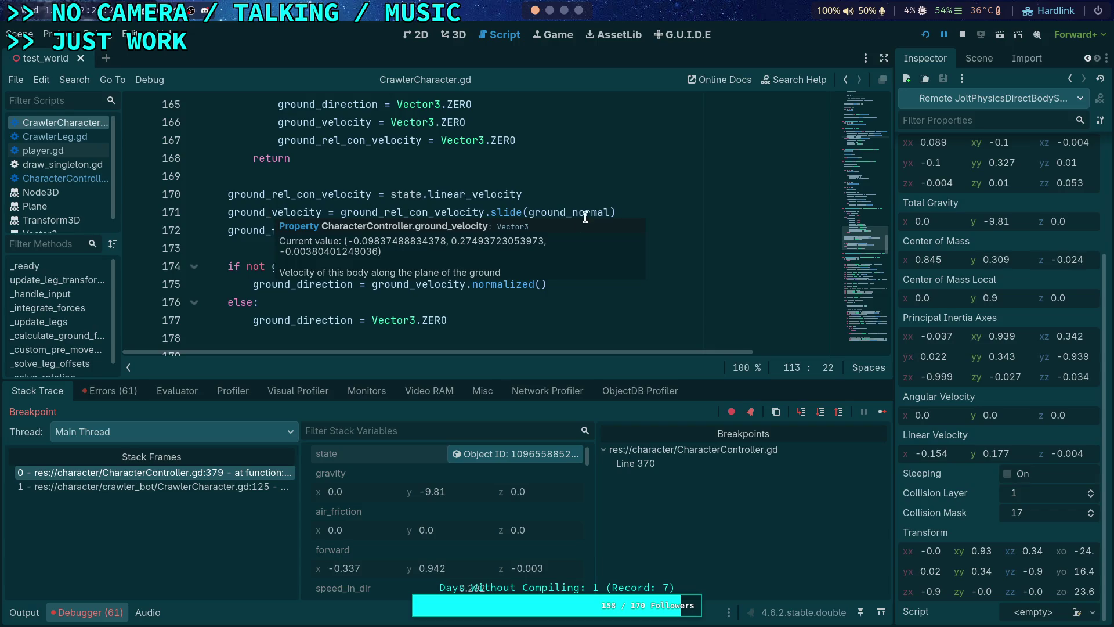
mouse_move(564, 209)
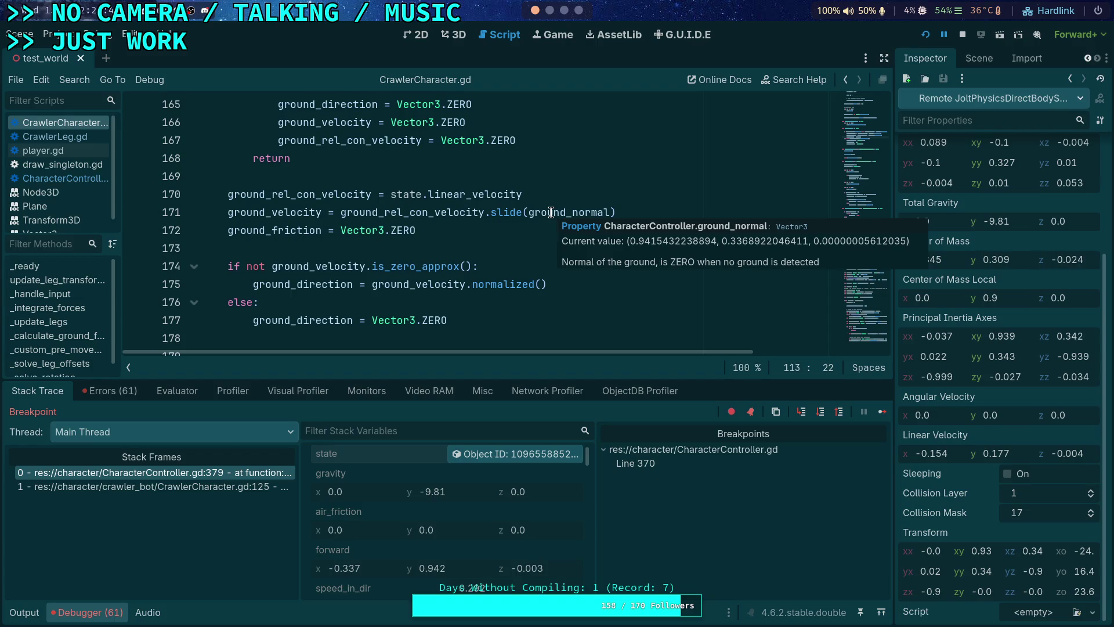
- View the crawler from a lower angle in 3D, then return to CharacterController.gd
click(454, 34)
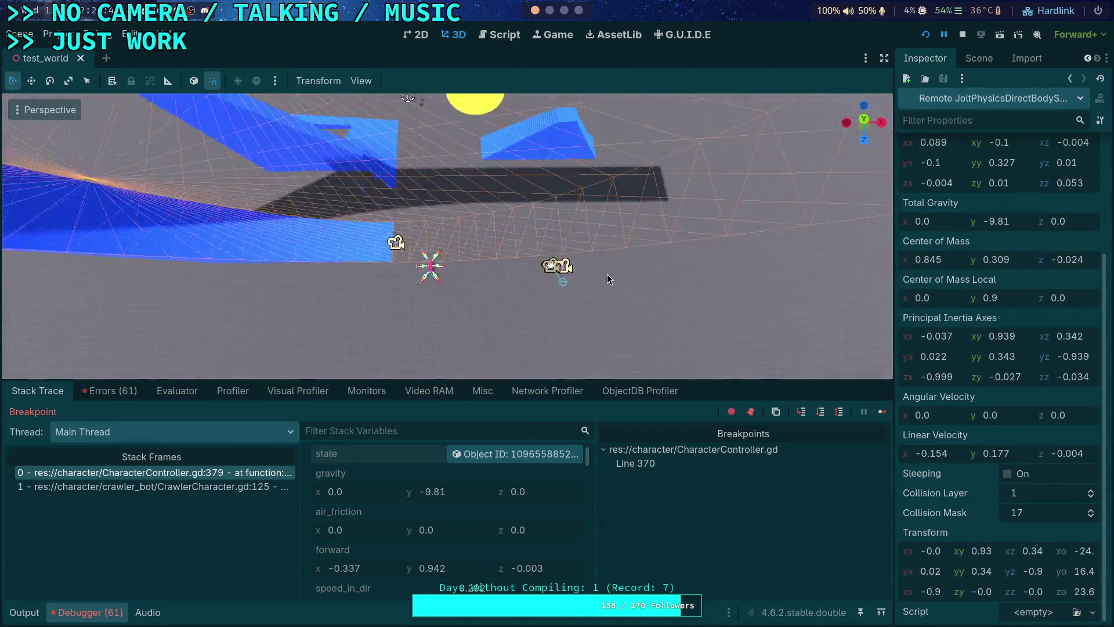
drag(607, 274, 552, 145)
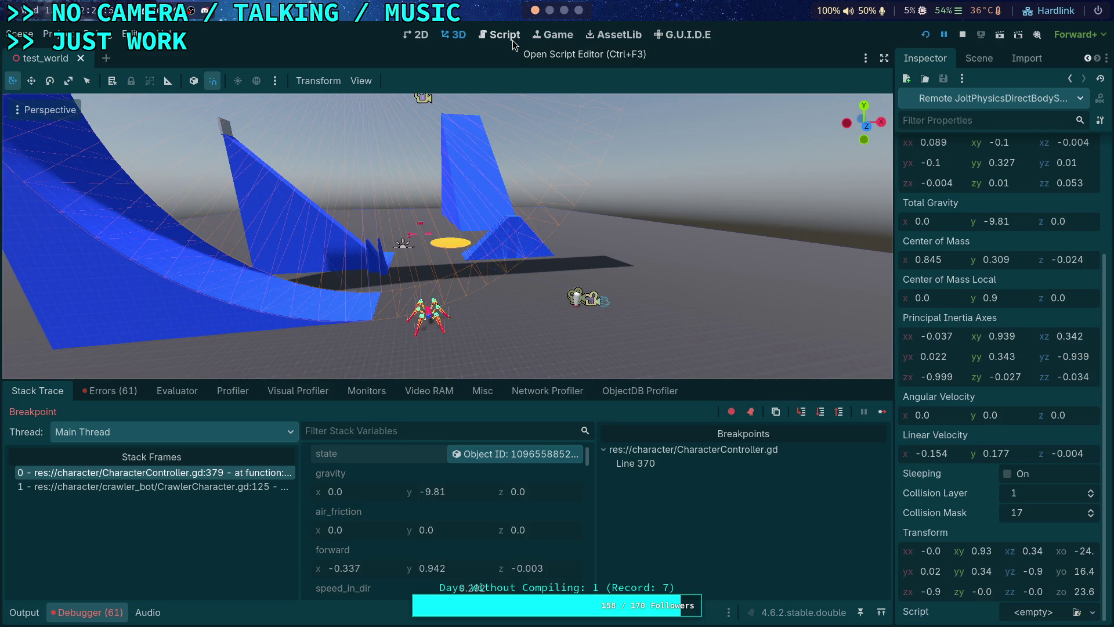
click(513, 40)
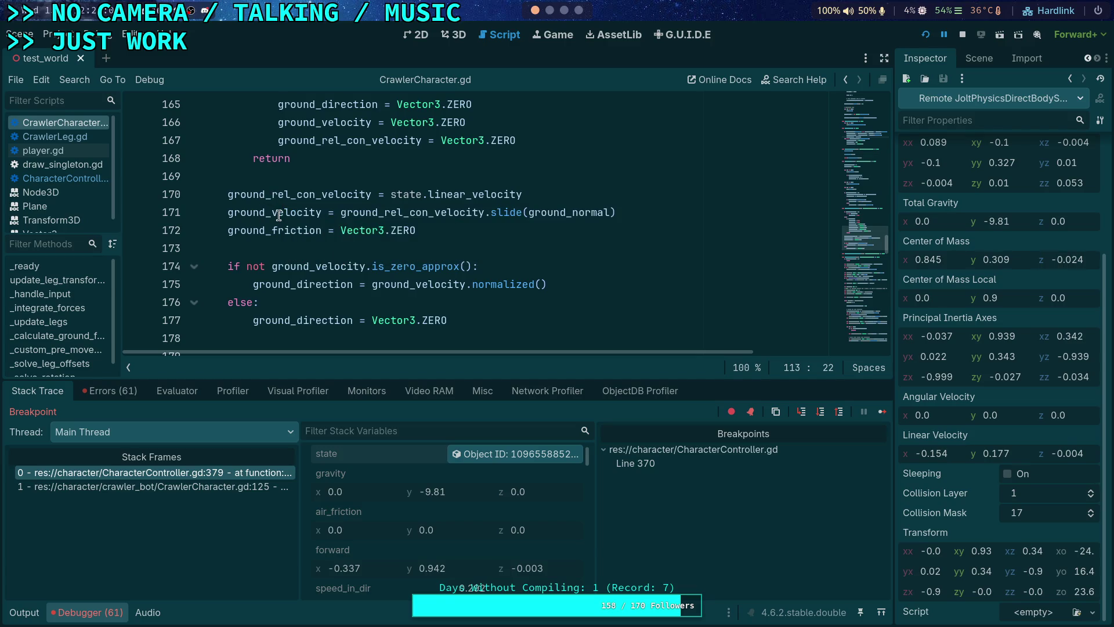
mouse_move(279, 216)
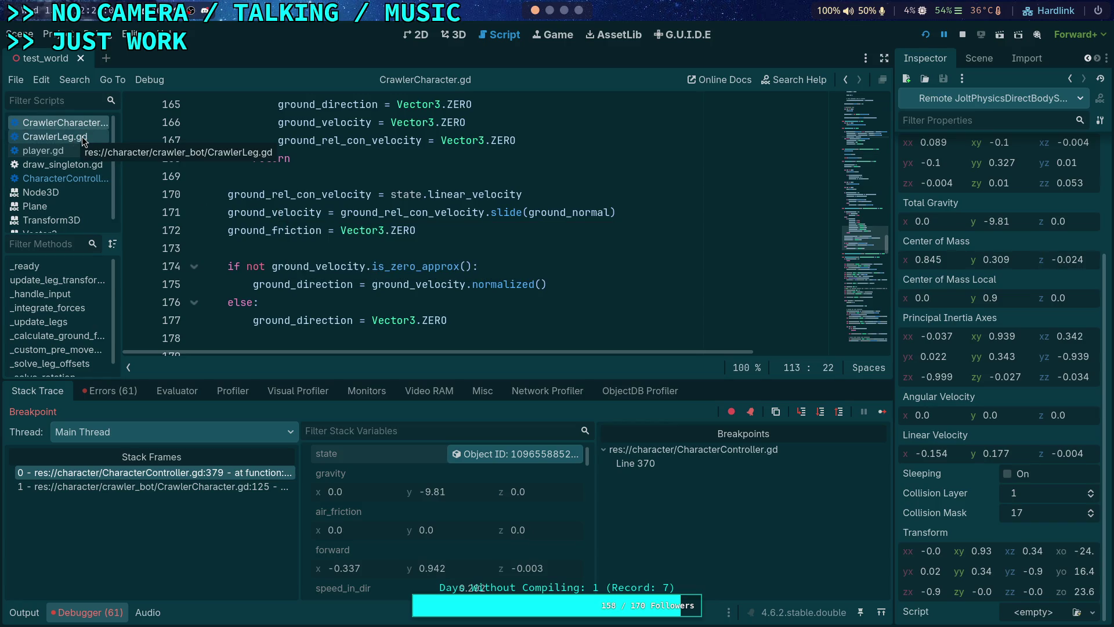
click(93, 178)
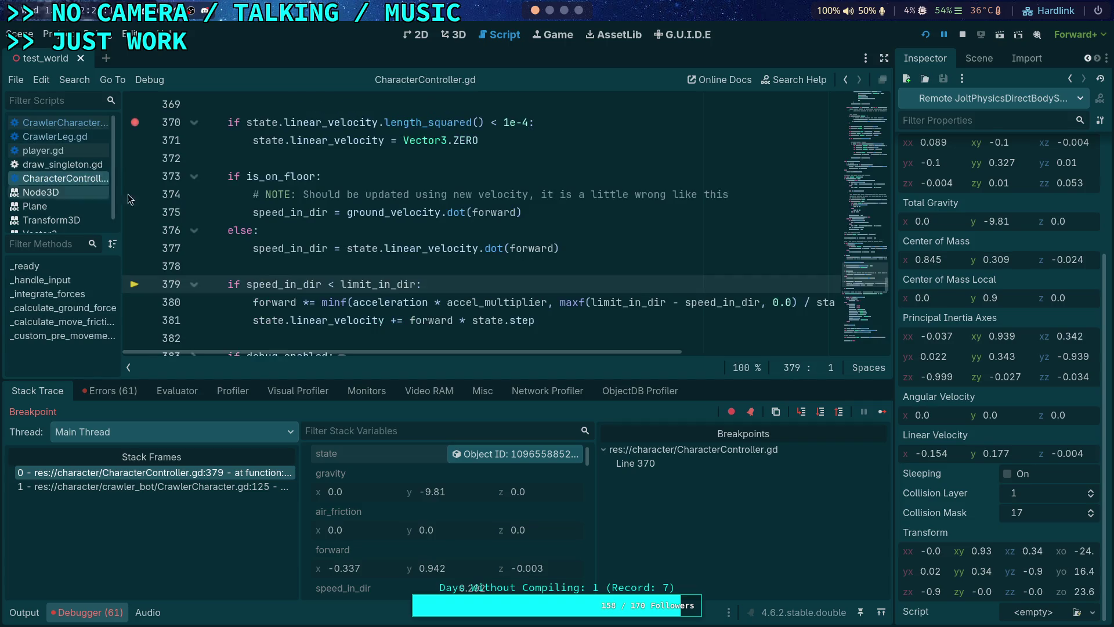
- Step over the forward acceleration line to advance execution to line 381
scroll(396, 289, down, 1)
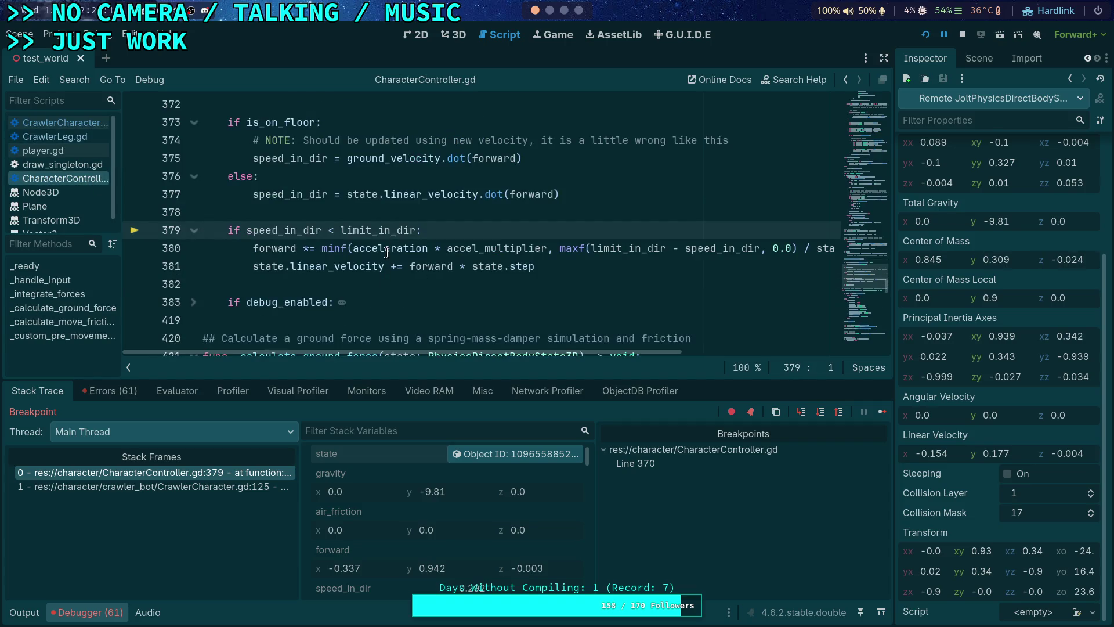
mouse_move(386, 253)
mouse_move(485, 248)
click(822, 412)
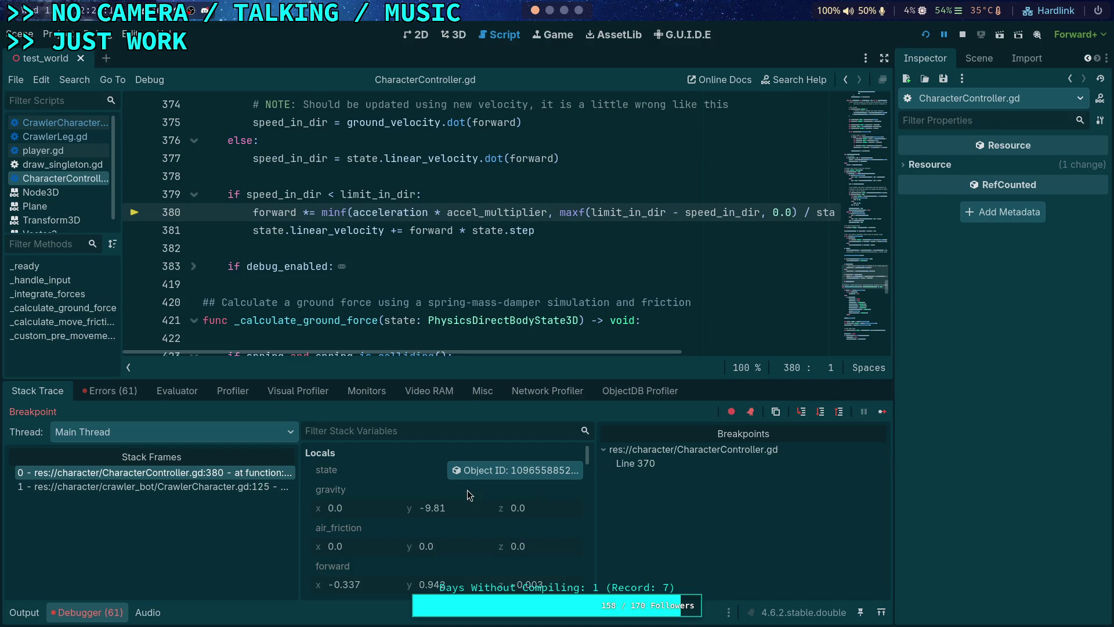
scroll(461, 496, down, 2)
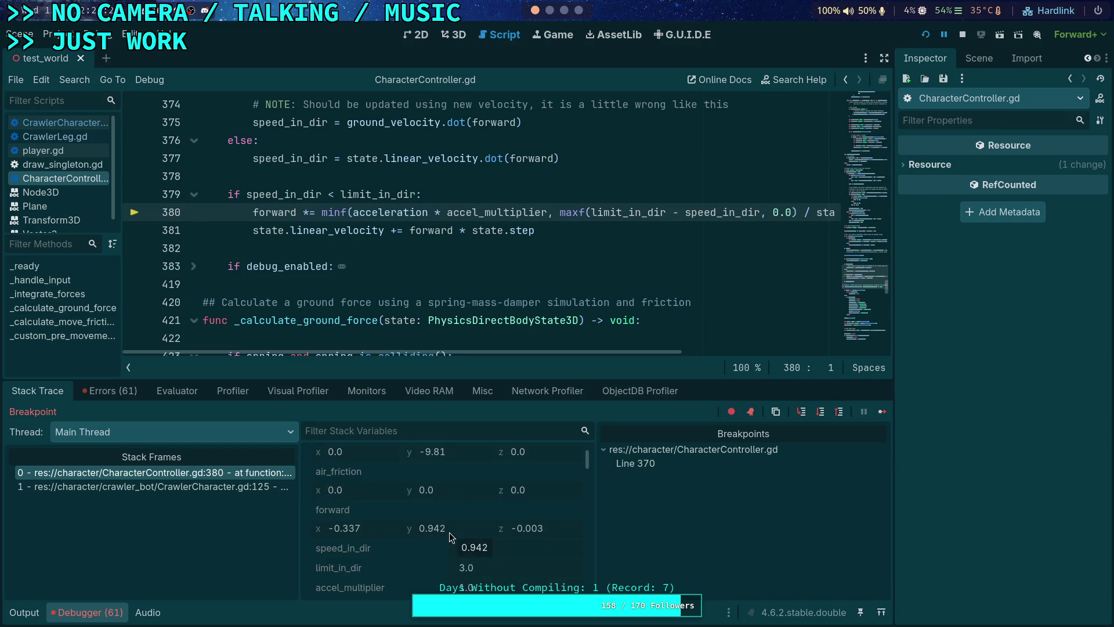
click(818, 412)
- Inspect the live physics body state properties in the Inspector
scroll(510, 517, down, 3)
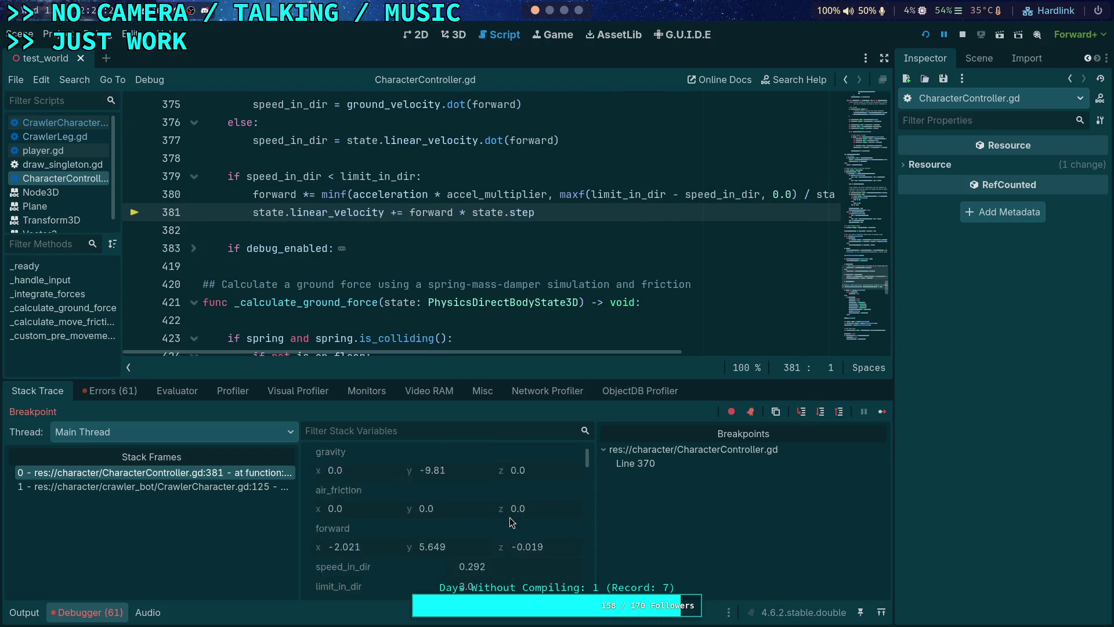
scroll(437, 511, up, 2)
scroll(441, 458, up, 2)
click(499, 473)
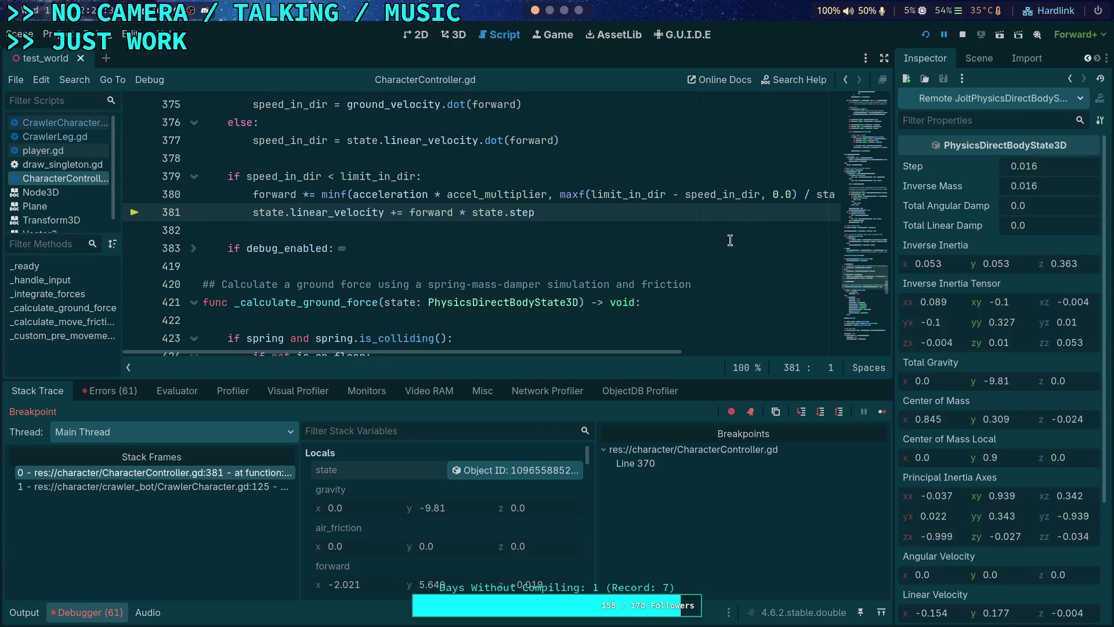
scroll(994, 518, down, 4)
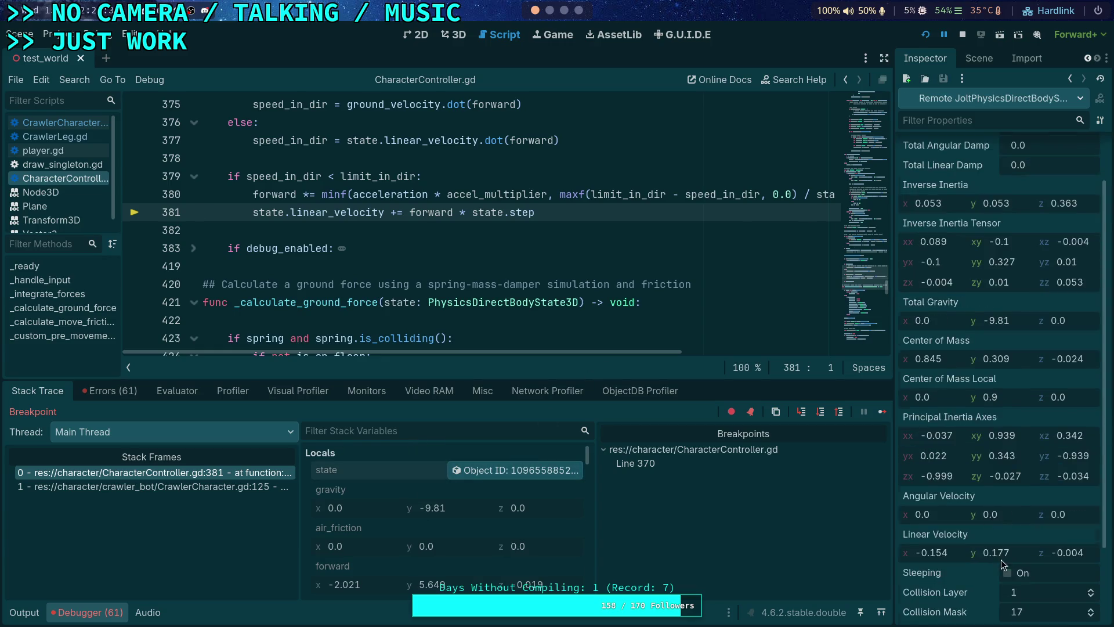
- Step past the velocity update to line 383 and recheck the physics body state
click(821, 411)
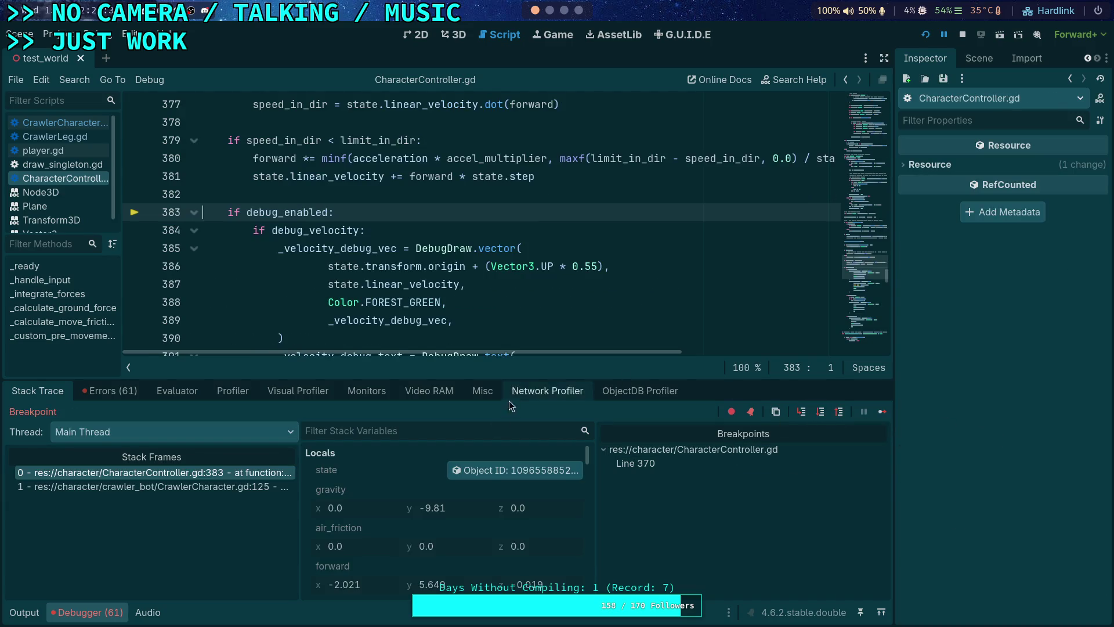
click(472, 472)
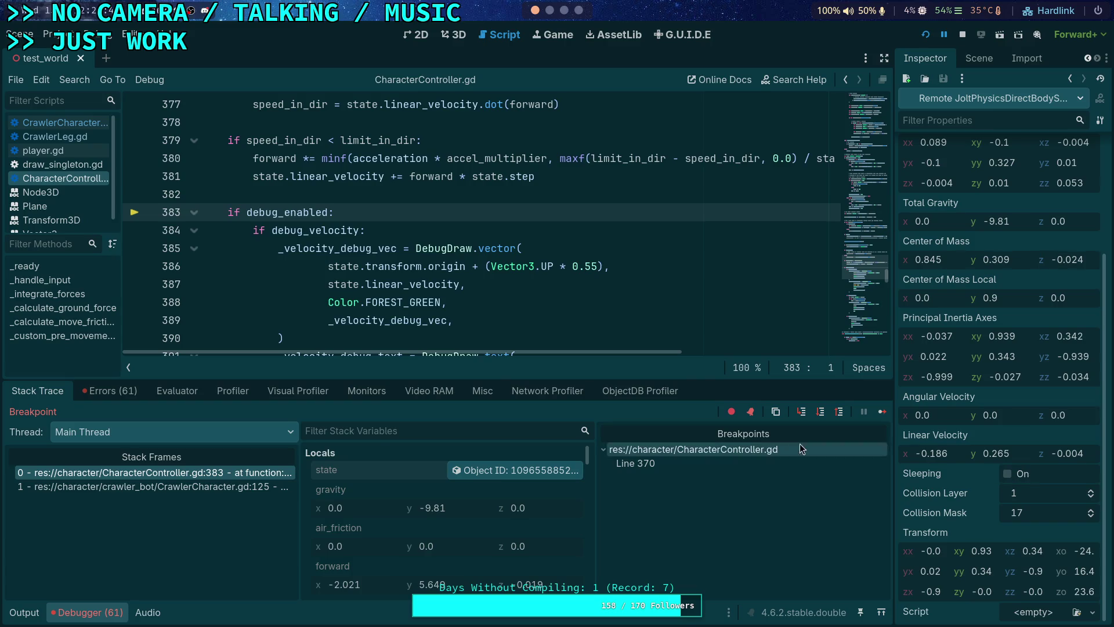
scroll(380, 283, down, 8)
scroll(379, 283, down, 4)
scroll(348, 273, up, 10)
click(63, 123)
- Back in CharacterController.gd, remove the line 370 breakpoint and resume the game
scroll(343, 257, down, 20)
scroll(342, 257, up, 6)
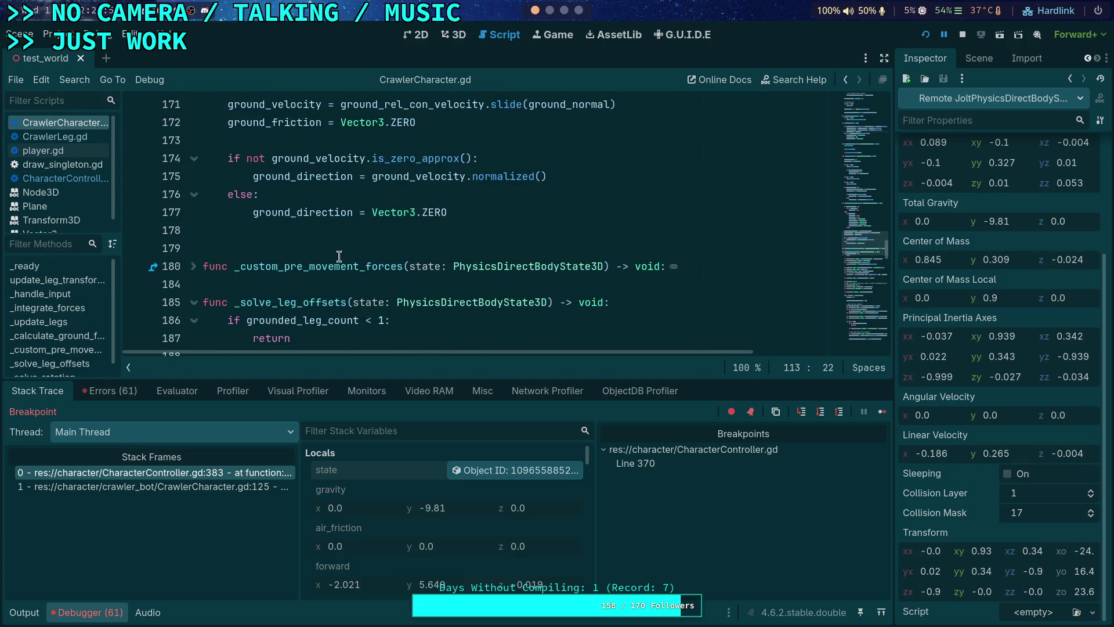
scroll(319, 258, down, 2)
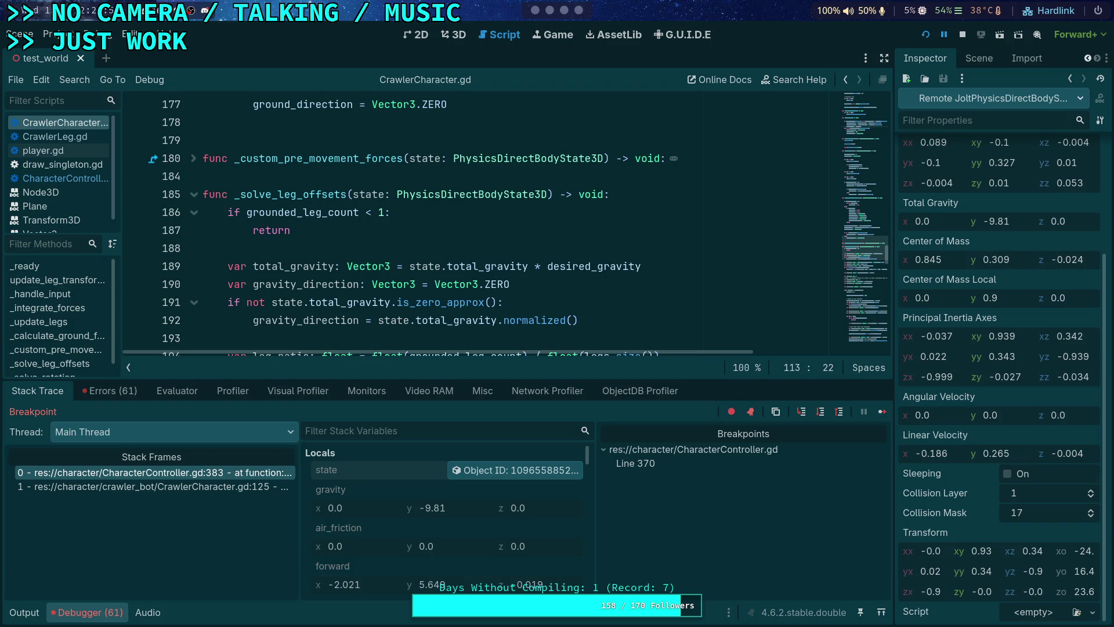
click(87, 178)
scroll(192, 251, up, 4)
click(135, 249)
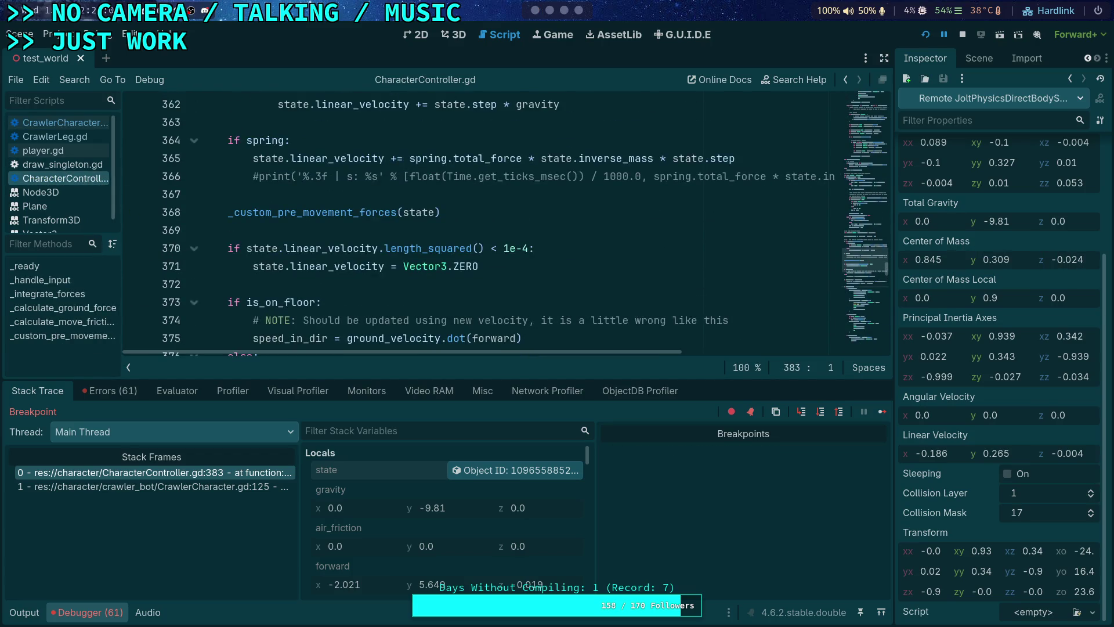
click(879, 413)
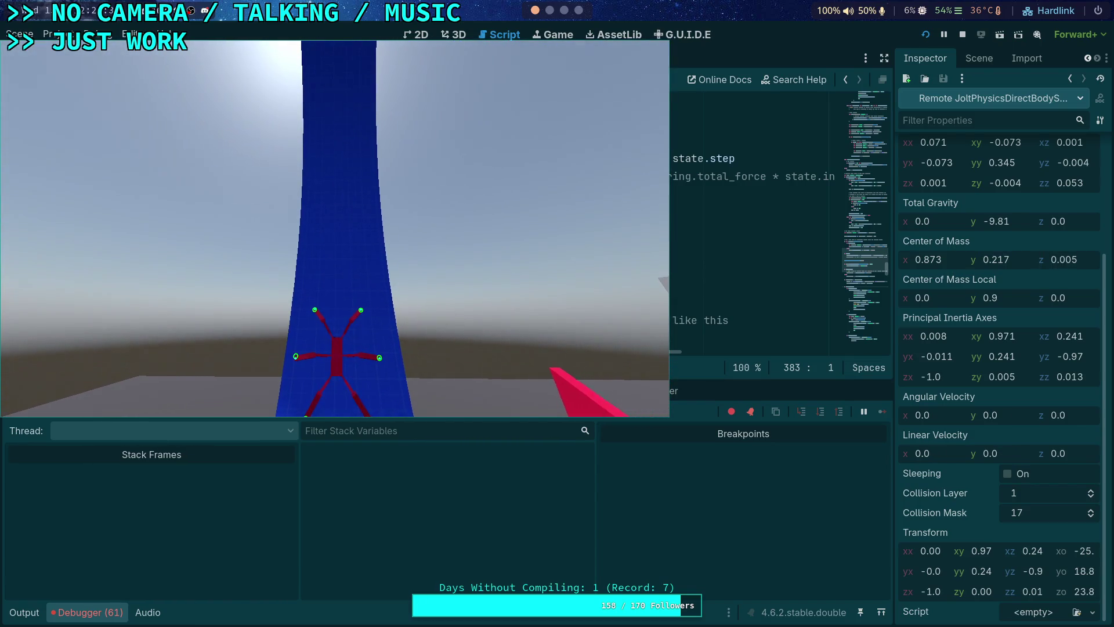
- Leave the game window and look over the floor-speed code
key(alt+Tab)
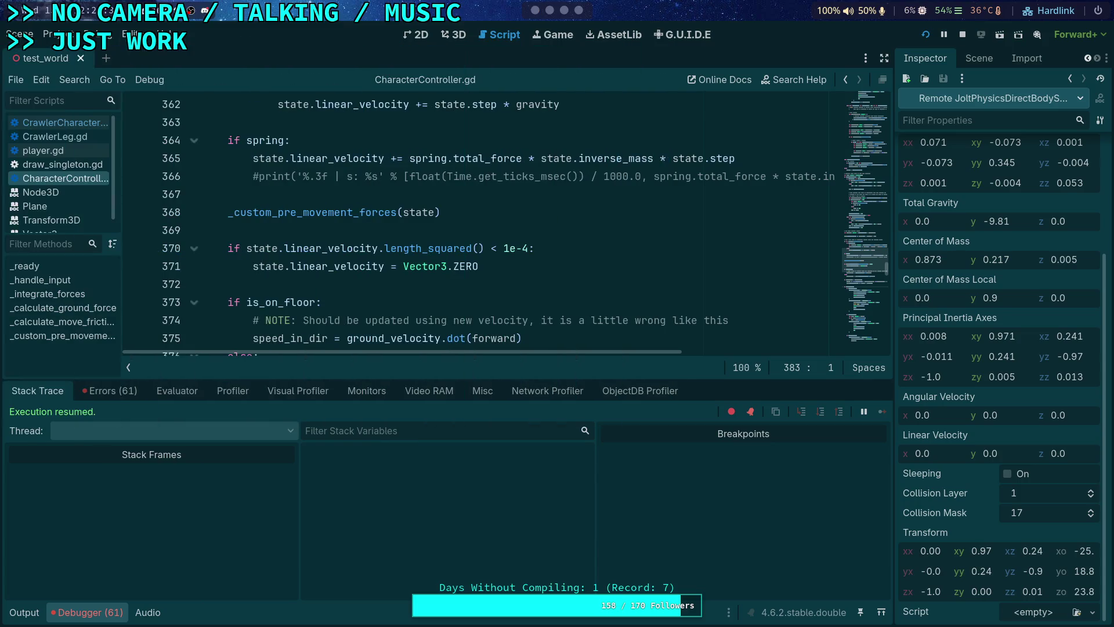
scroll(317, 256, down, 2)
scroll(317, 256, up, 1)
scroll(307, 256, down, 1)
scroll(296, 256, up, 1)
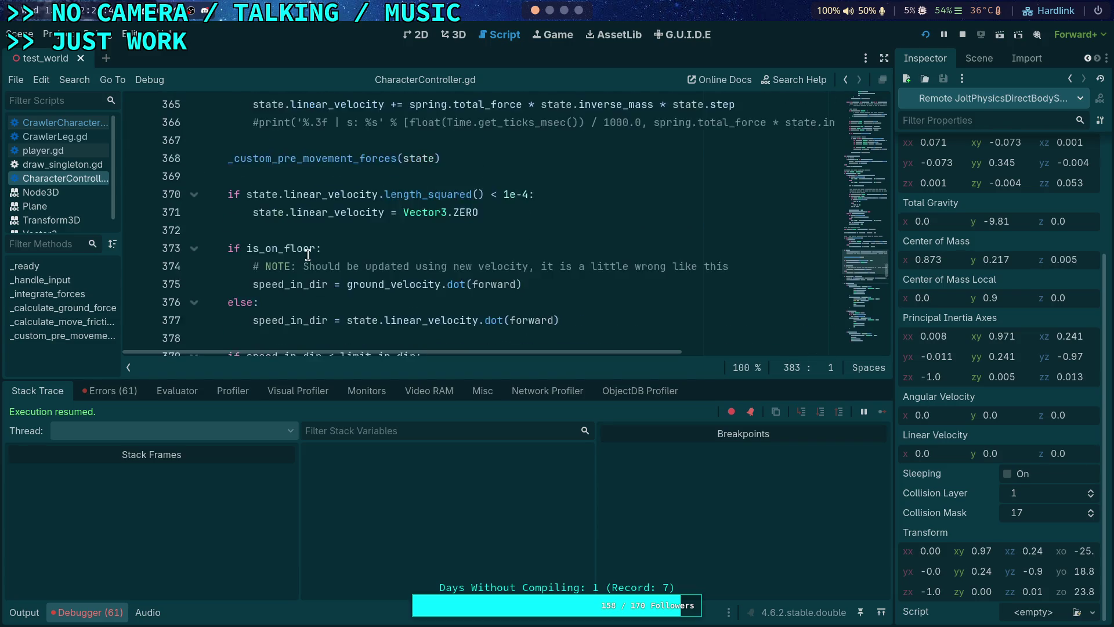
scroll(272, 250, down, 1)
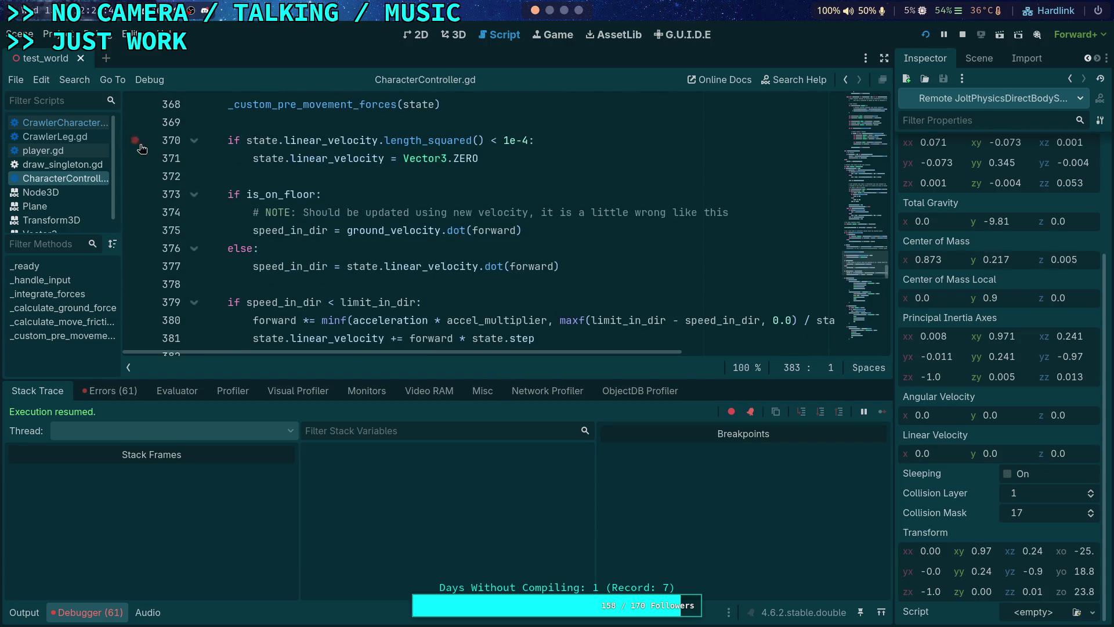
- Break at a new line 373 breakpoint, inspect the state, and step to line 375
click(135, 195)
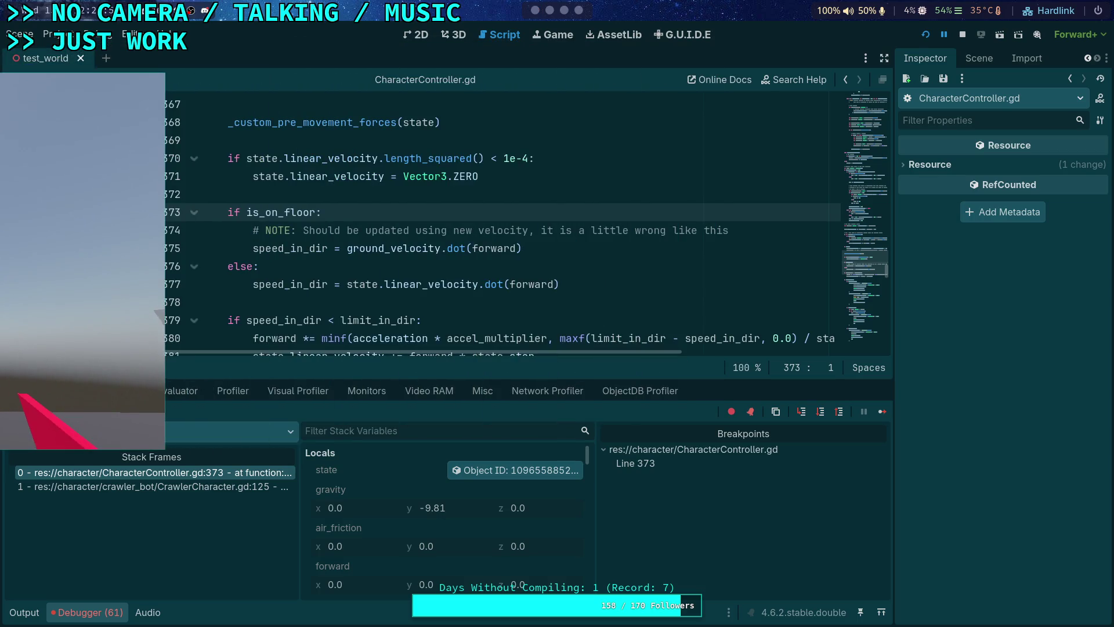
click(471, 470)
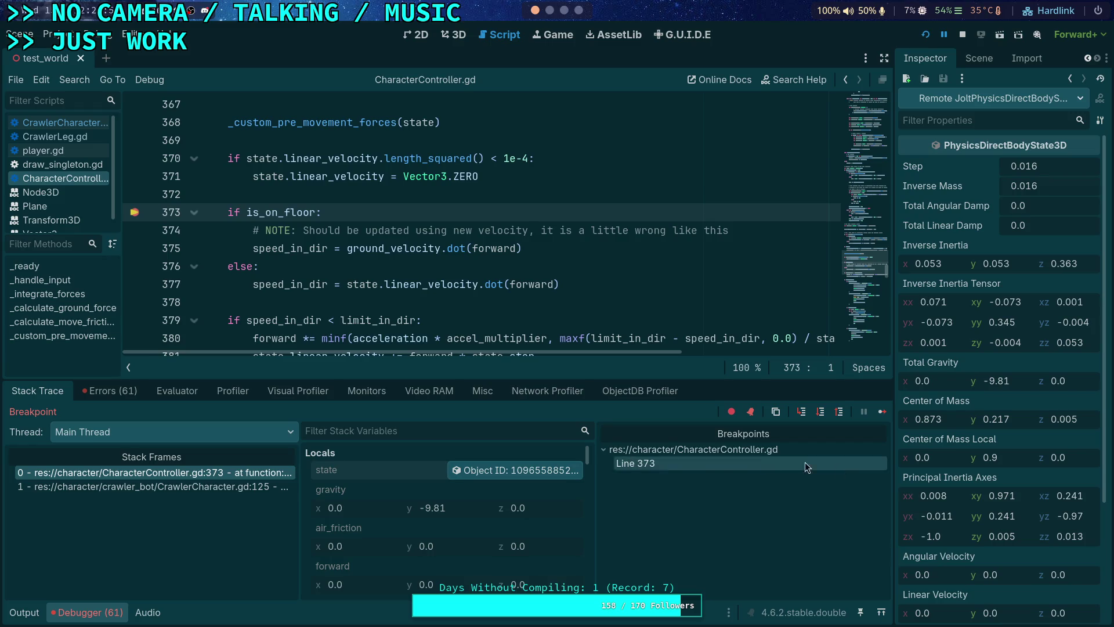
scroll(991, 467, down, 5)
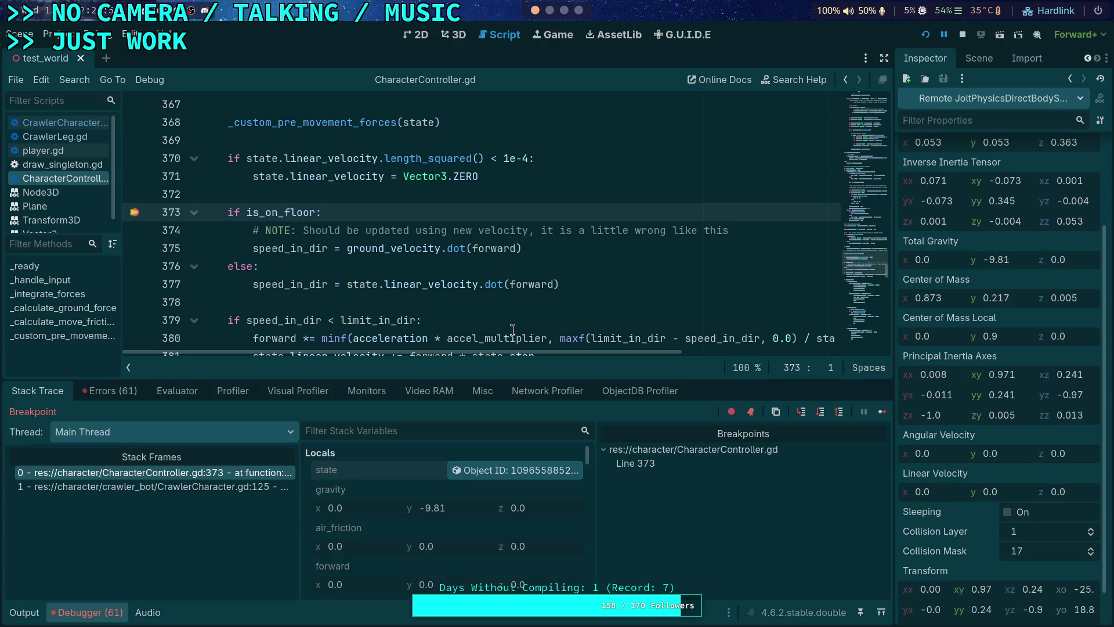
click(819, 413)
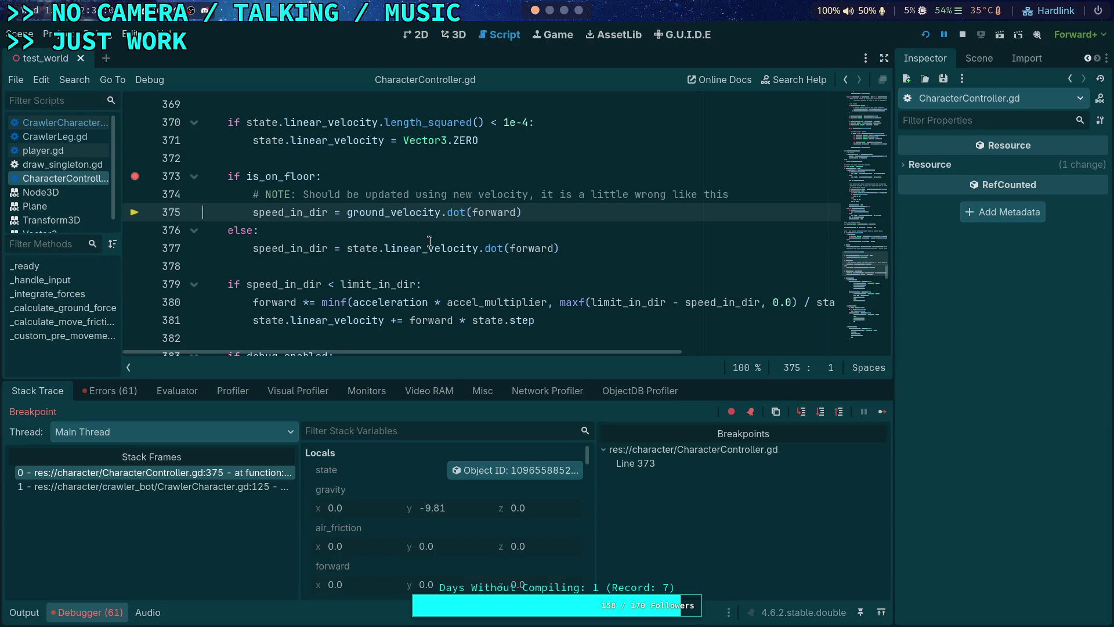
- Highlight the line 374 note about using the new velocity and review nearby code
mouse_move(439, 212)
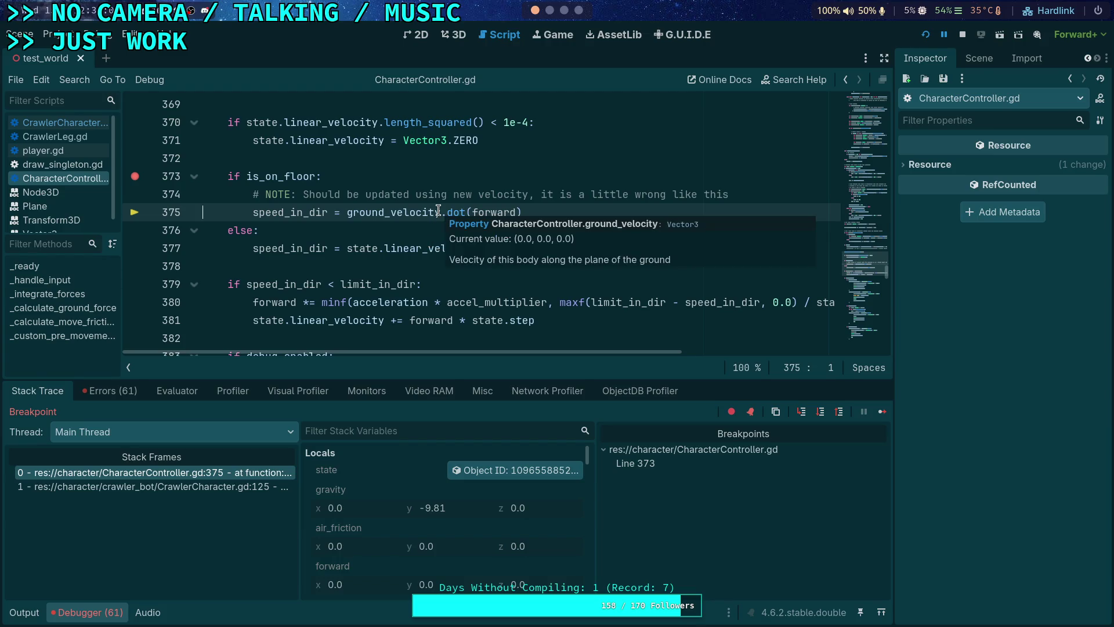
drag(347, 195, 727, 194)
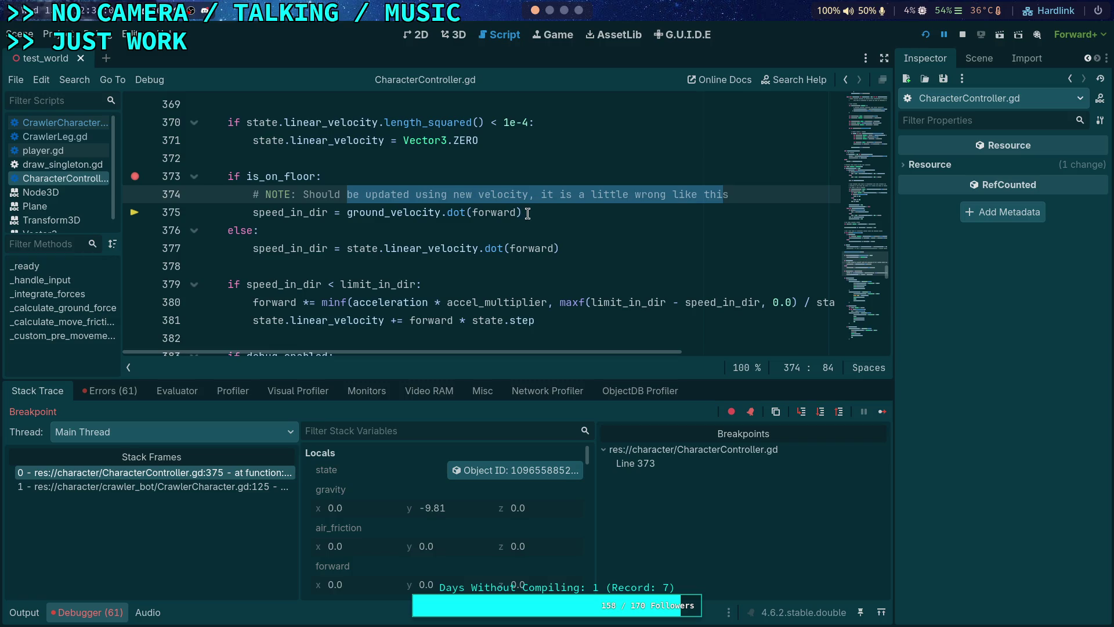
click(390, 211)
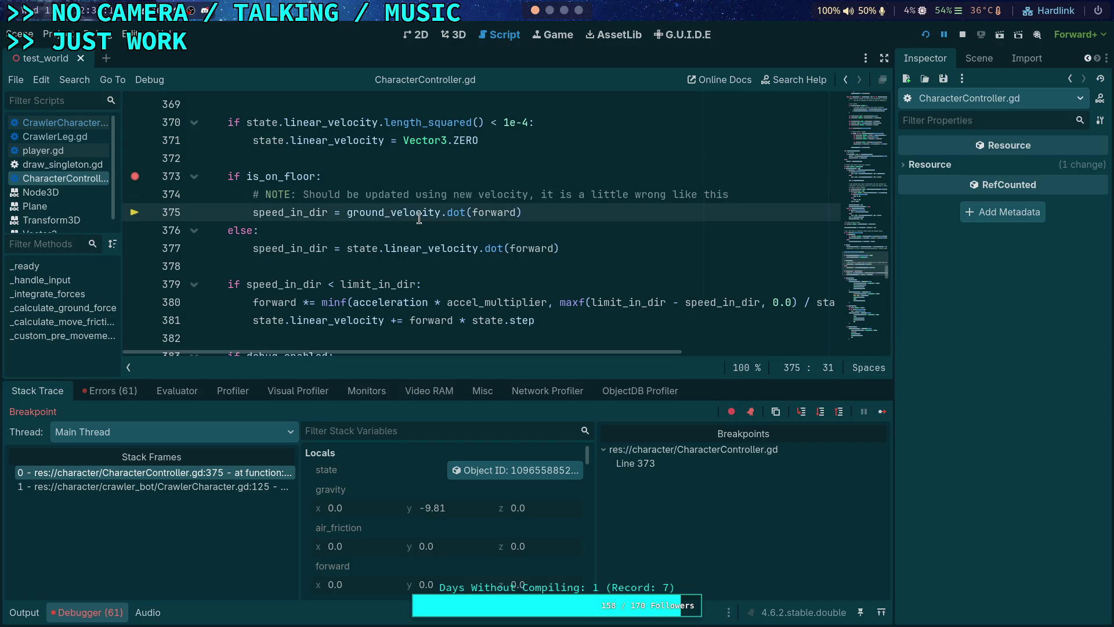
scroll(419, 218, down, 1)
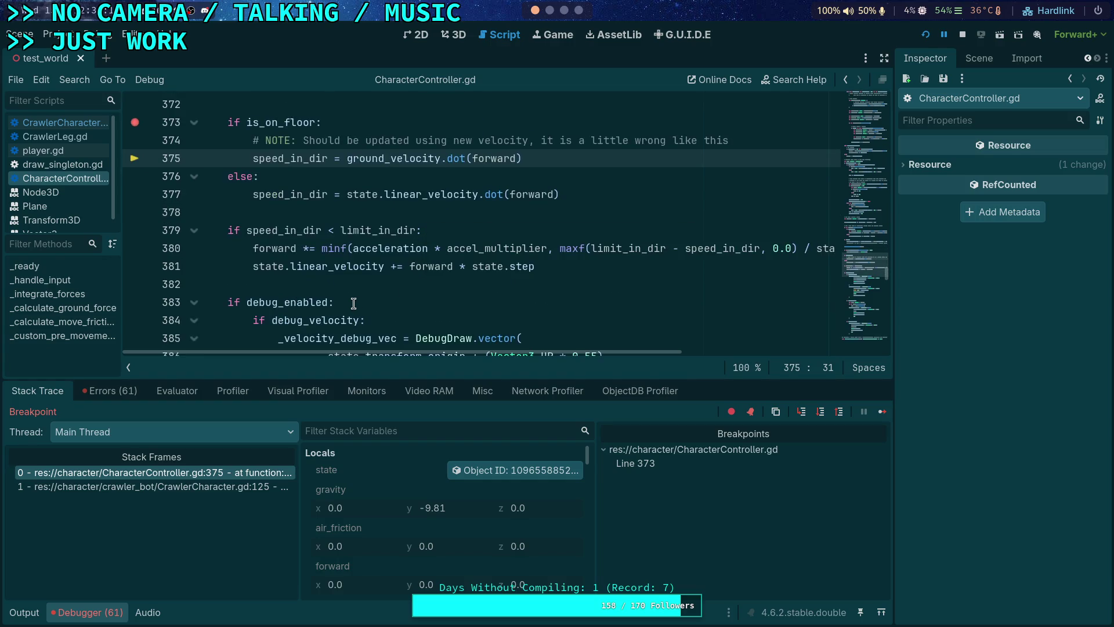
scroll(353, 302, down, 1)
scroll(354, 303, up, 2)
scroll(353, 303, down, 1)
mouse_move(582, 352)
mouse_down()
mouse_move(674, 350)
mouse_move(585, 355)
mouse_up()
- Read the variable values and step to line 379, finding speed_in_dir and limit_in_dir both 0.0
mouse_move(634, 256)
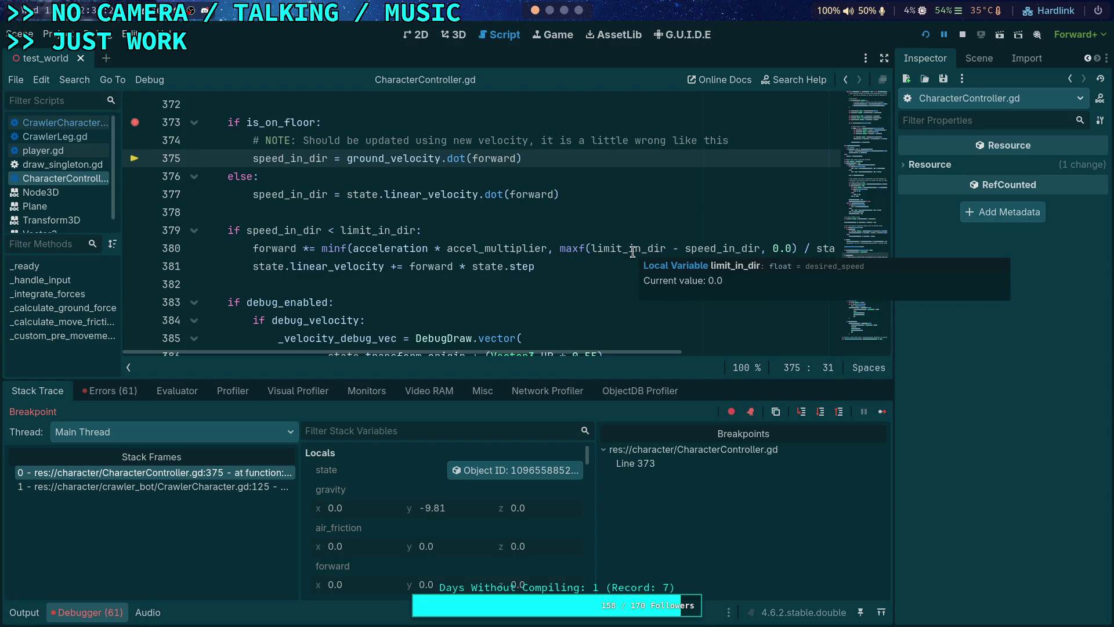
scroll(401, 493, down, 3)
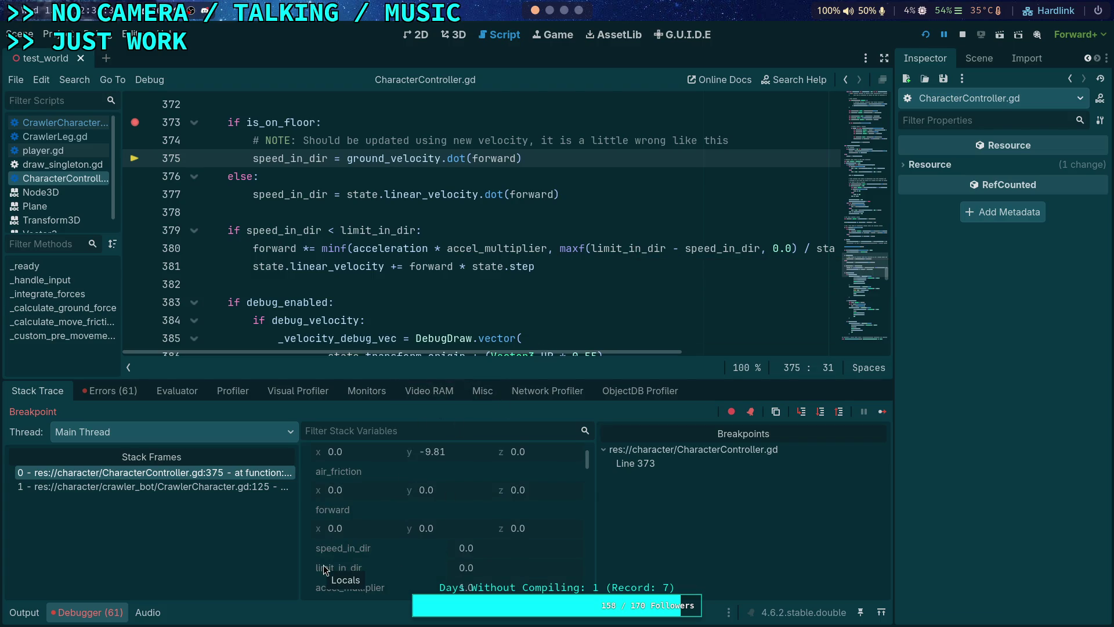
mouse_move(505, 251)
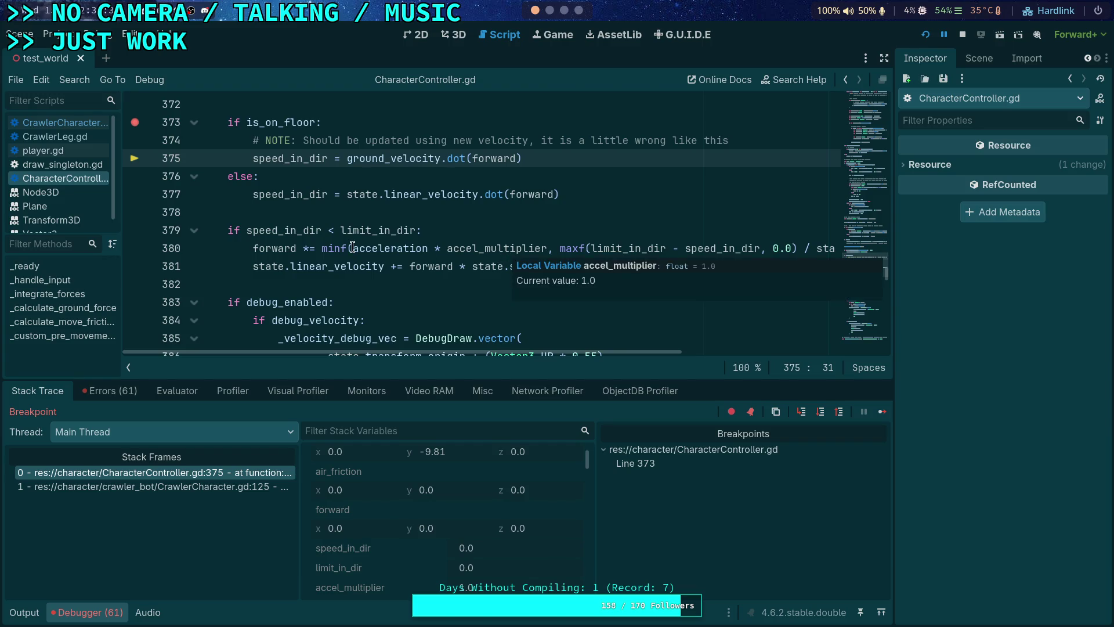
mouse_move(369, 231)
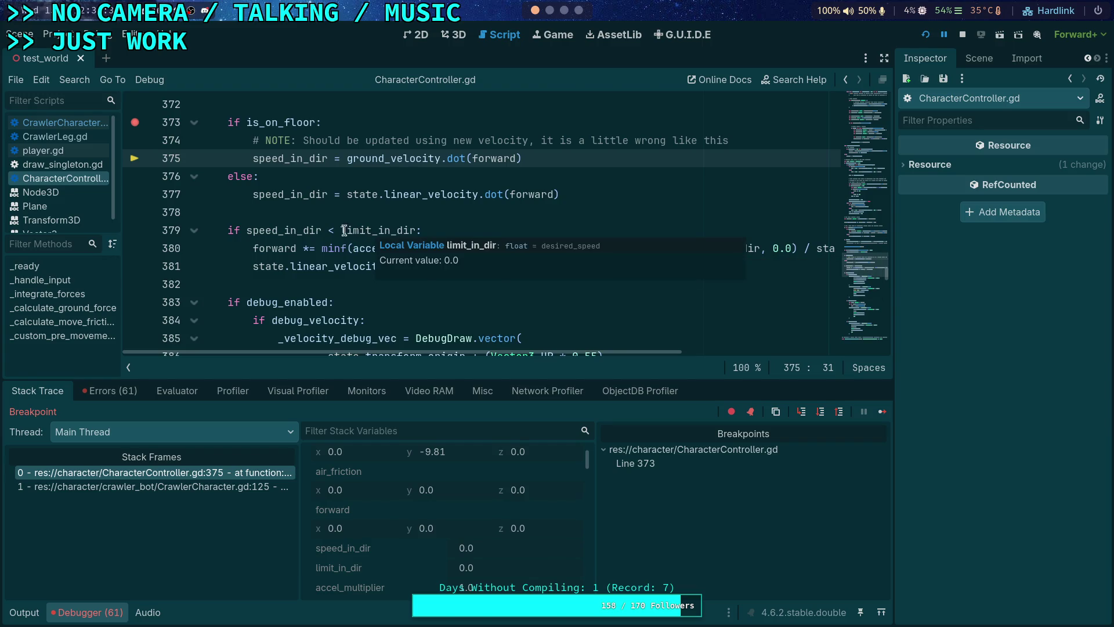
mouse_move(273, 231)
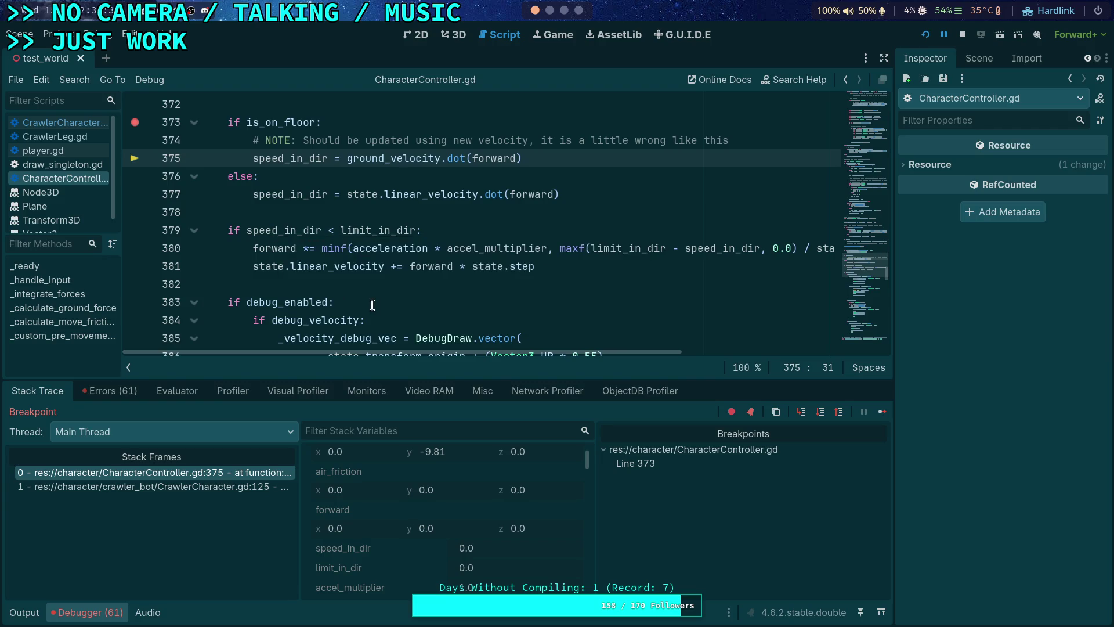
click(820, 415)
scroll(437, 509, down, 3)
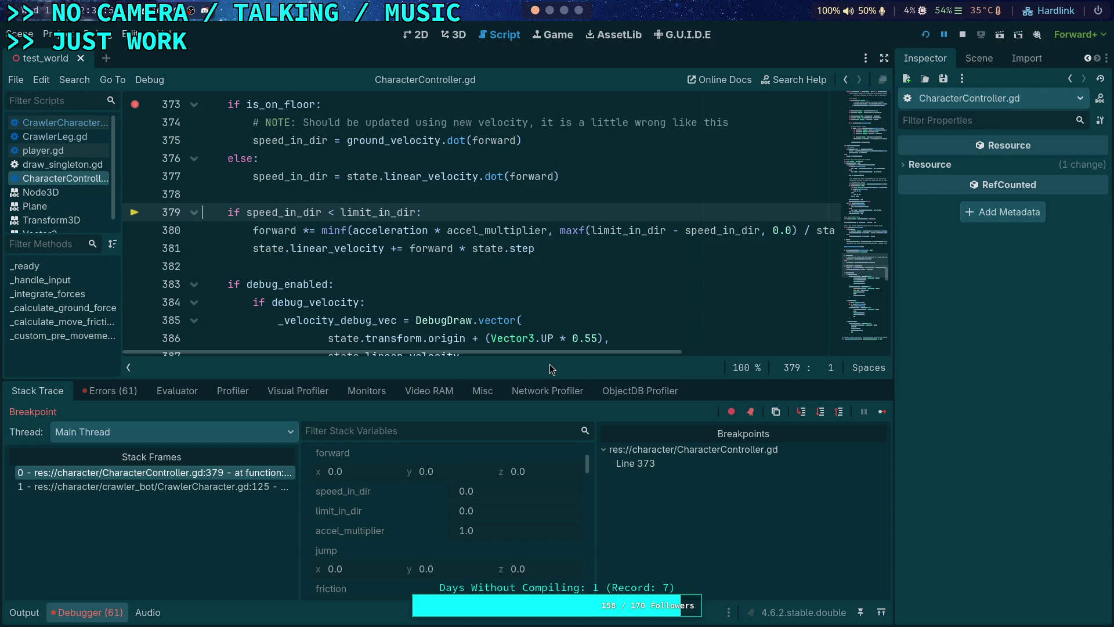
scroll(378, 510, up, 4)
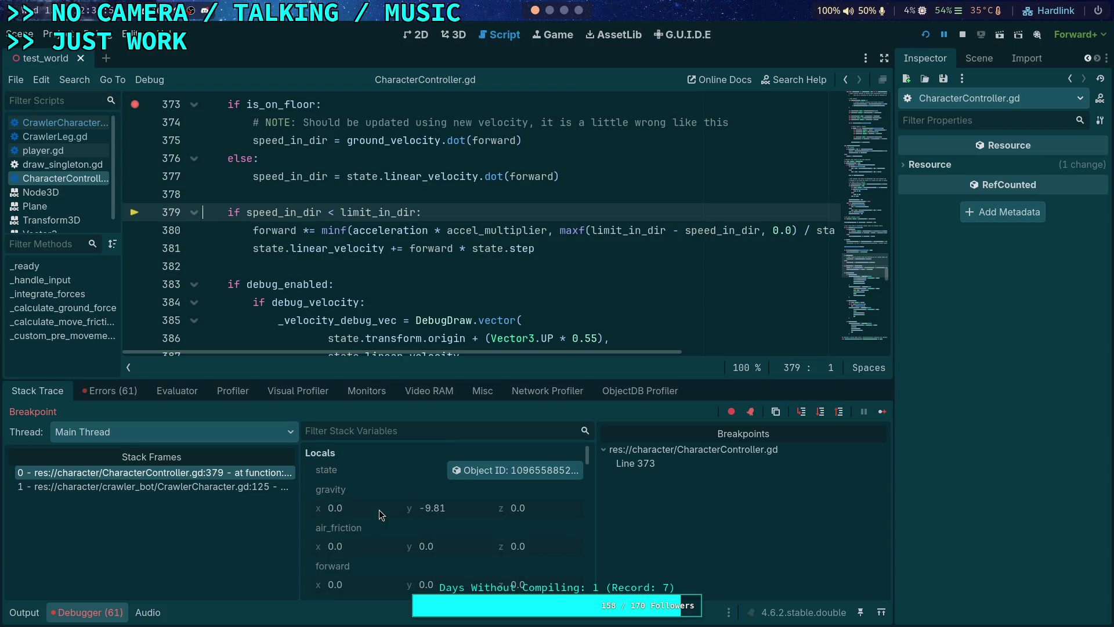
scroll(397, 493, down, 5)
scroll(407, 505, down, 6)
scroll(431, 525, down, 5)
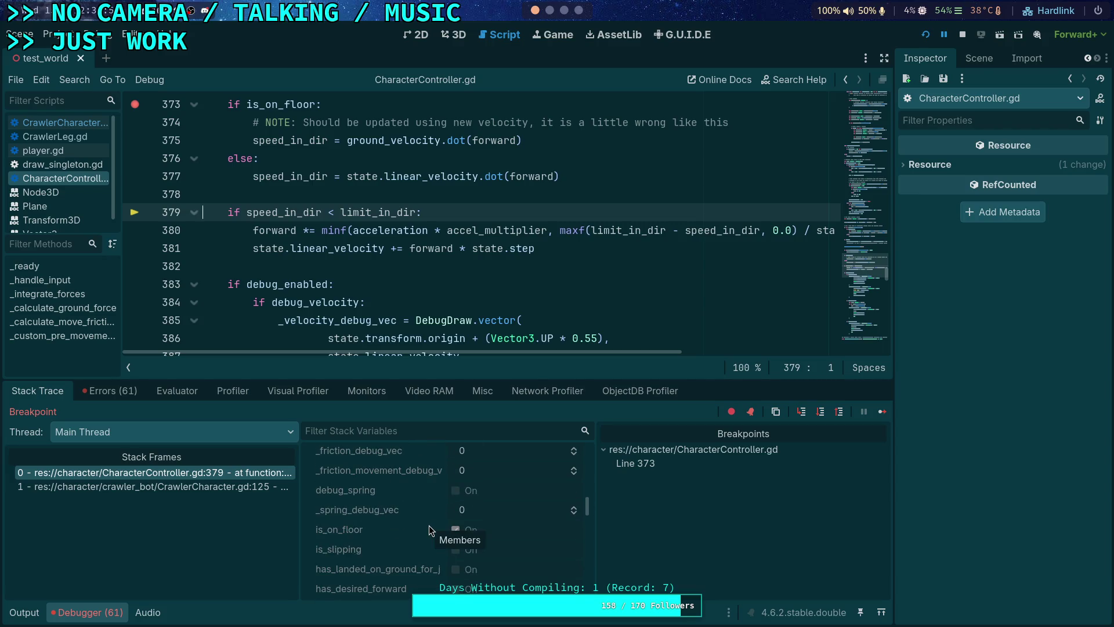
scroll(417, 525, down, 5)
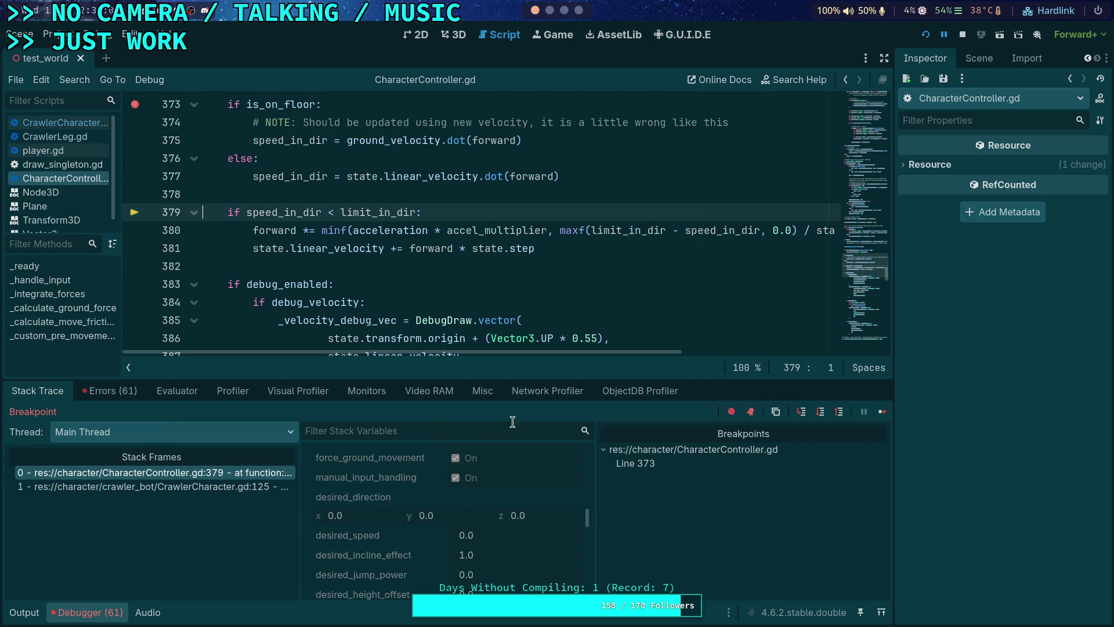
click(883, 411)
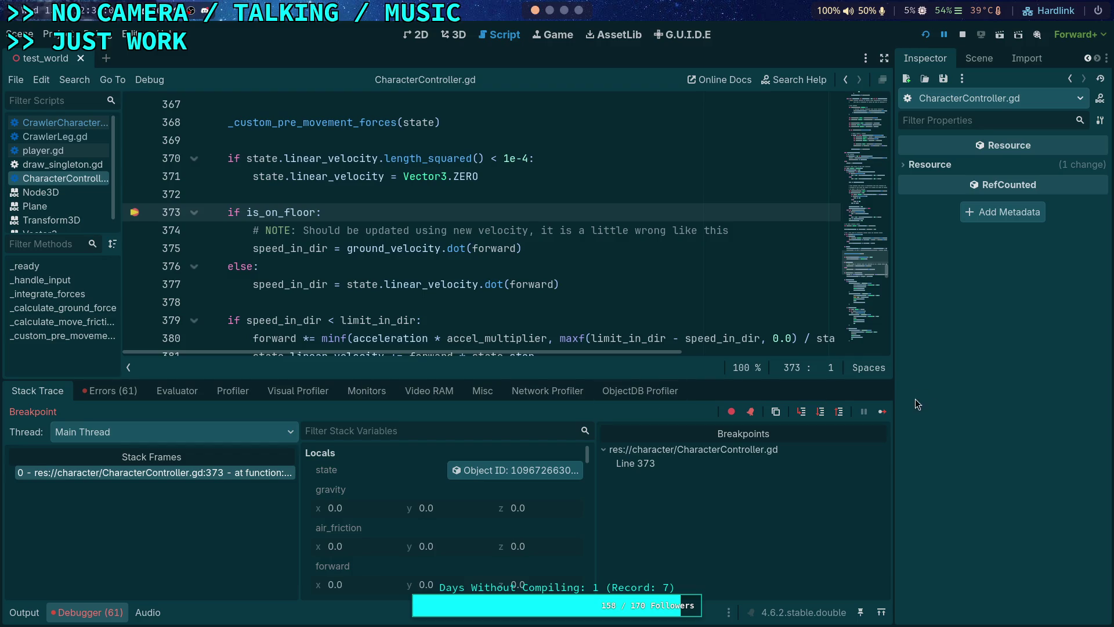
- Continue the game twice from the line 373 breakpoint
click(883, 411)
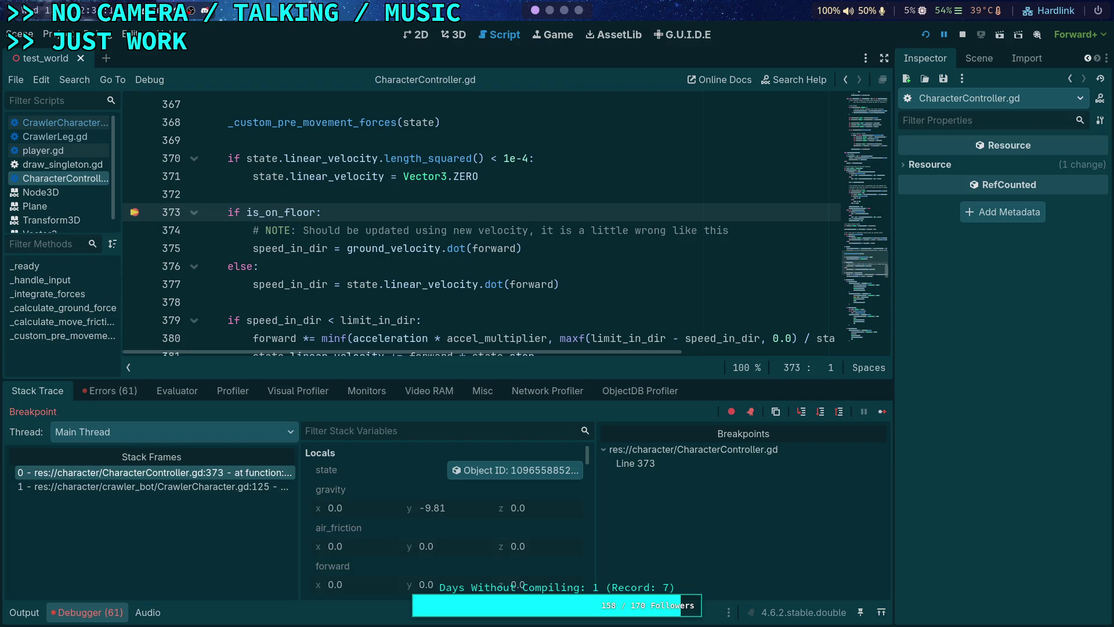
scroll(427, 517, down, 10)
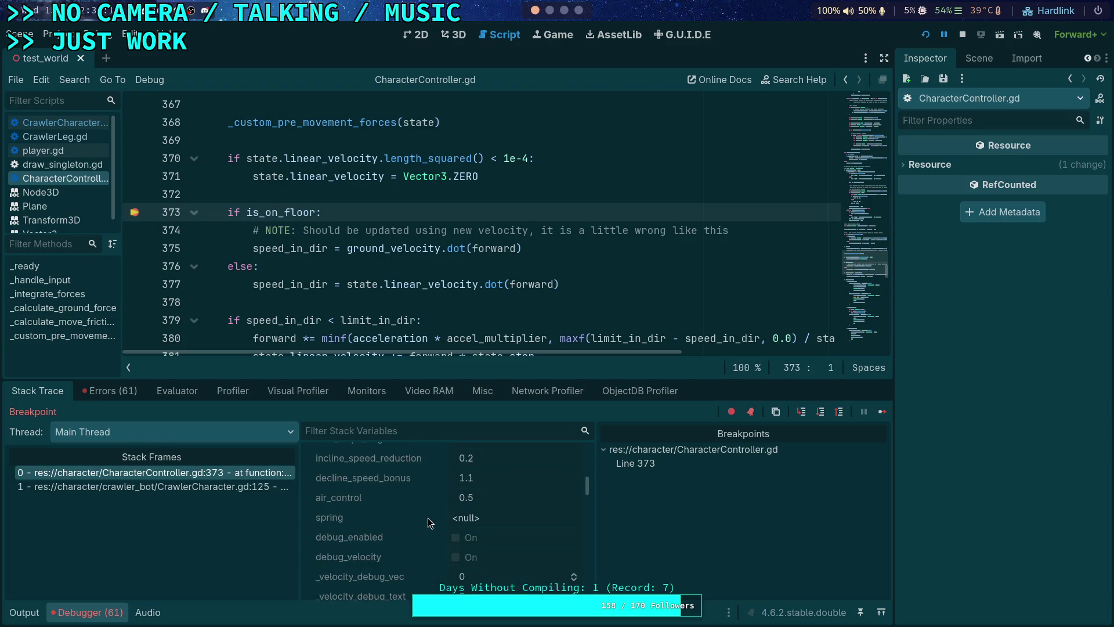
scroll(429, 518, down, 5)
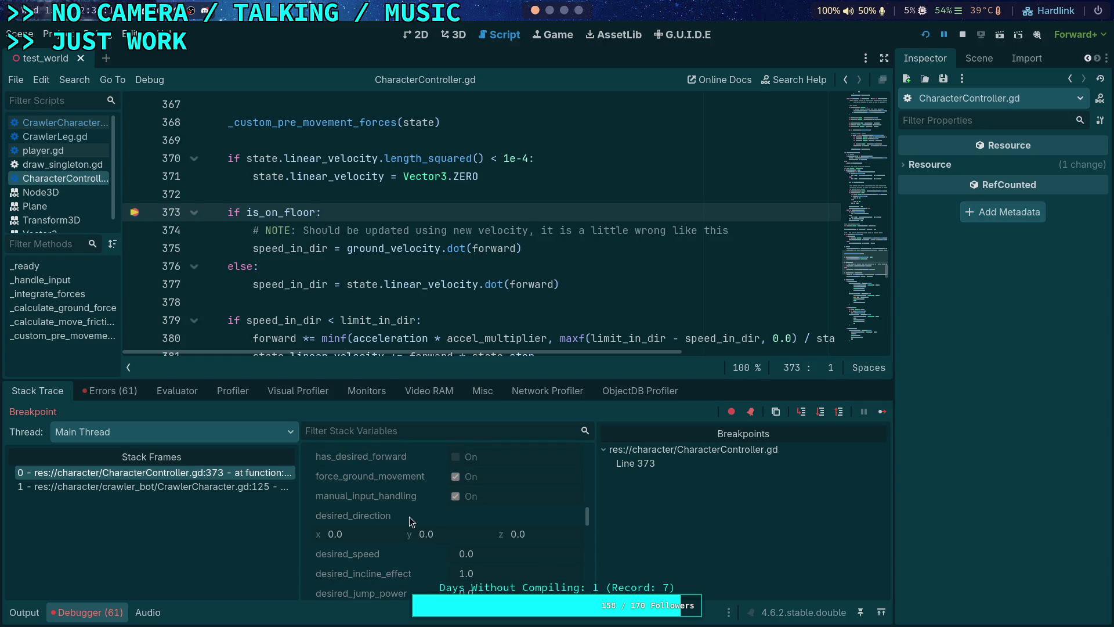
click(883, 411)
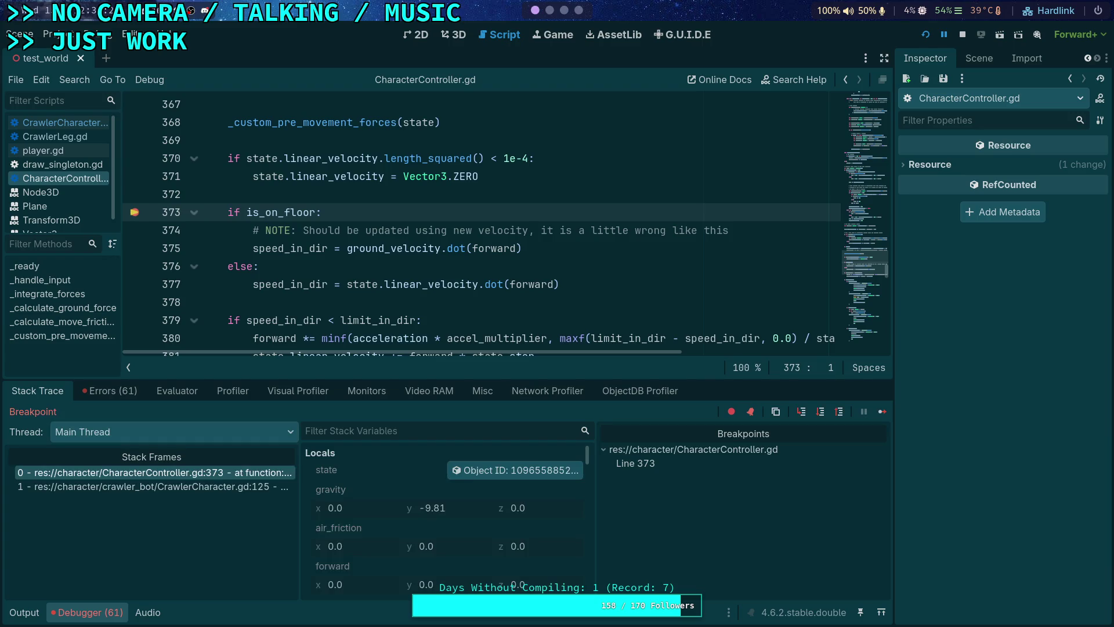
- Scroll the Stack Variables list, then stop and rerun the project
scroll(433, 499, down, 10)
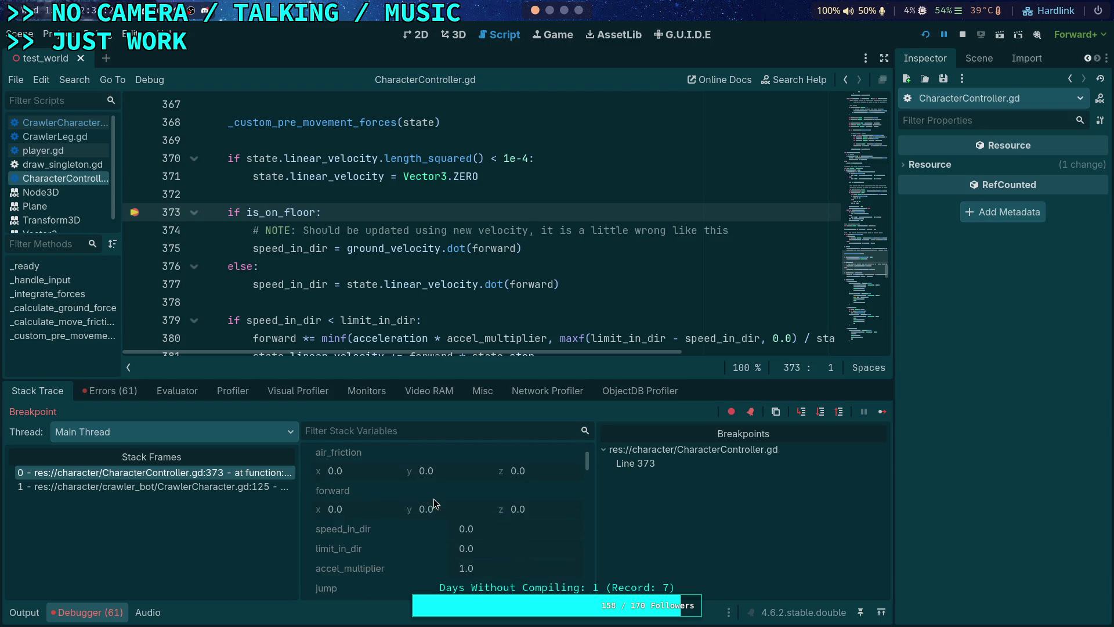
scroll(434, 492, down, 8)
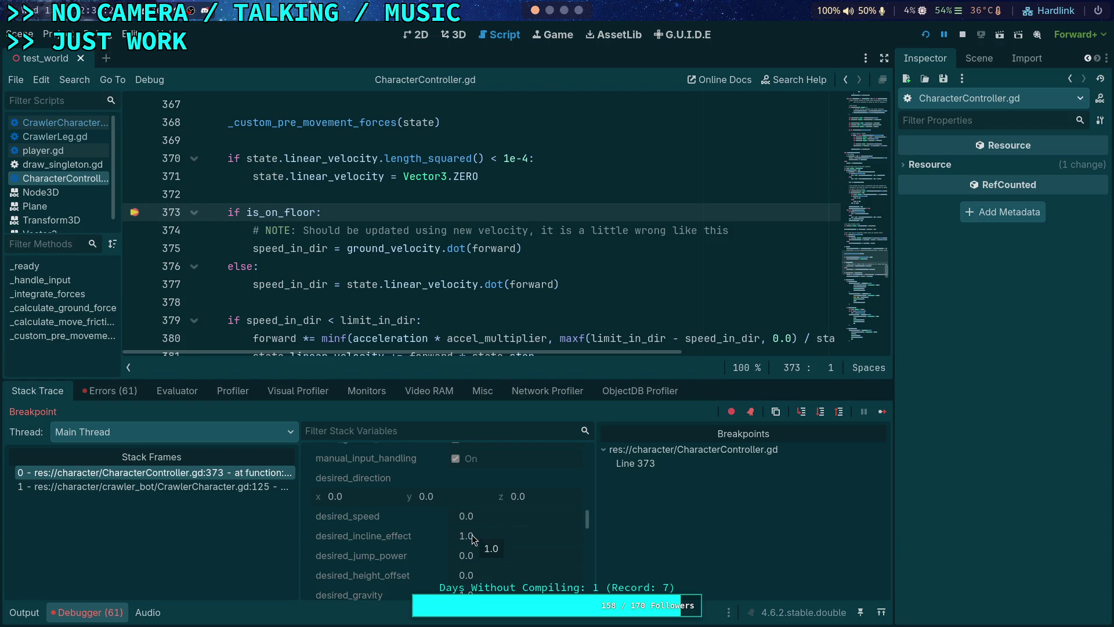
scroll(441, 522, up, 4)
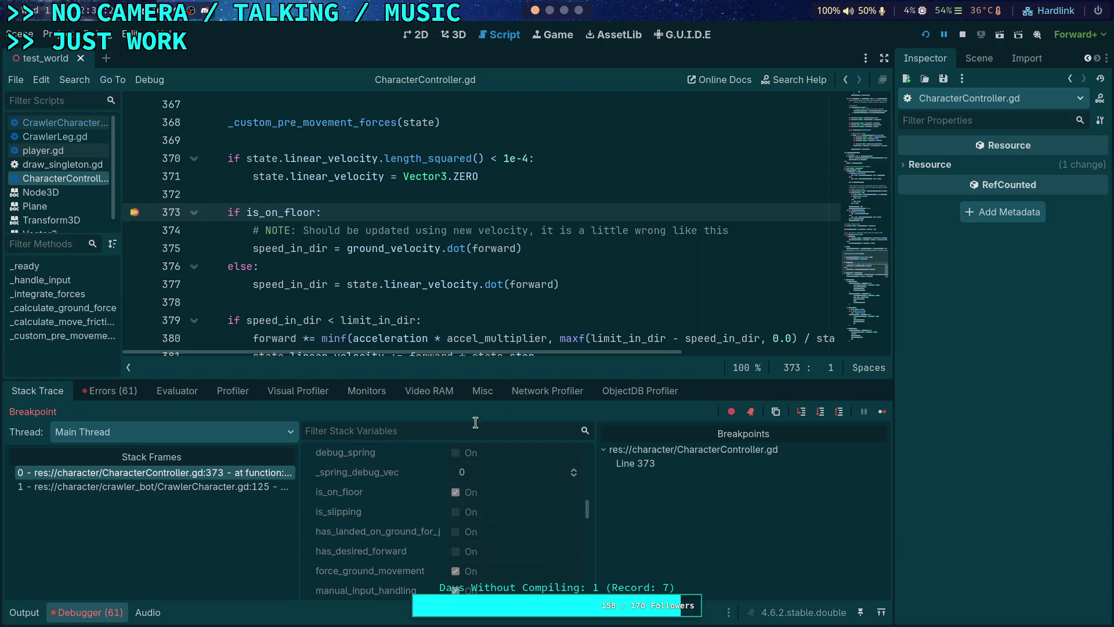
click(962, 35)
click(919, 36)
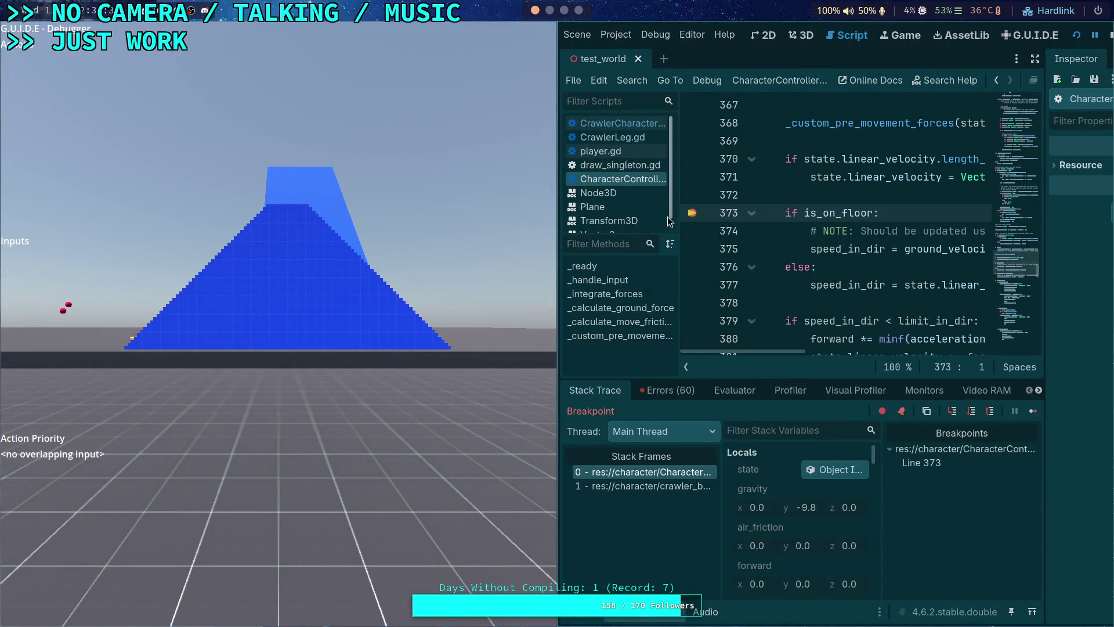
- Relaunch the game and set a breakpoint on line 373
click(1104, 43)
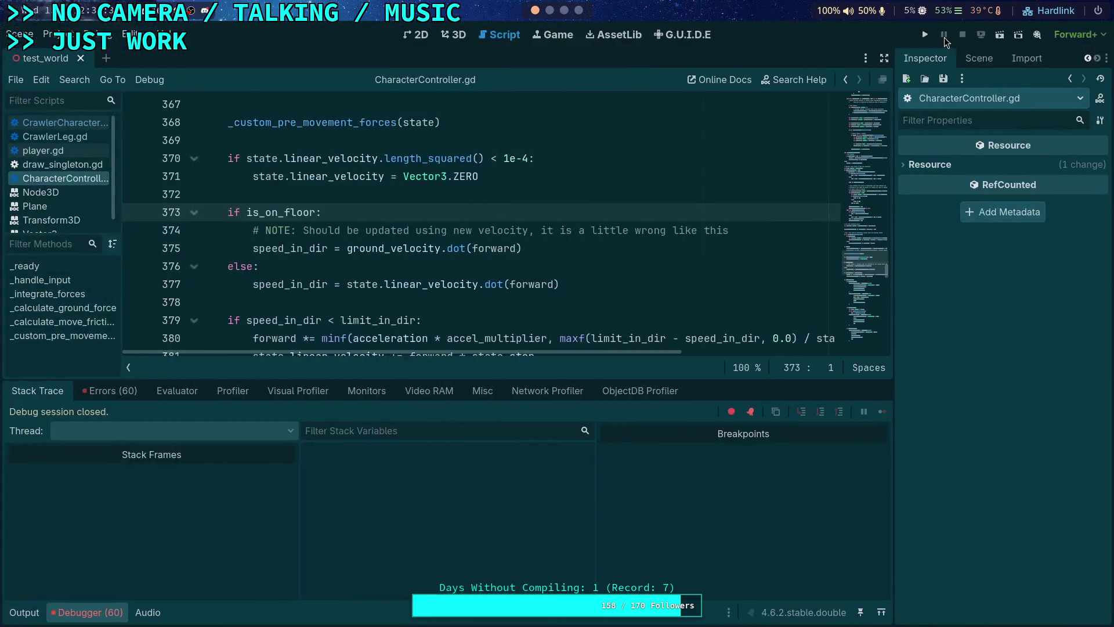
click(948, 37)
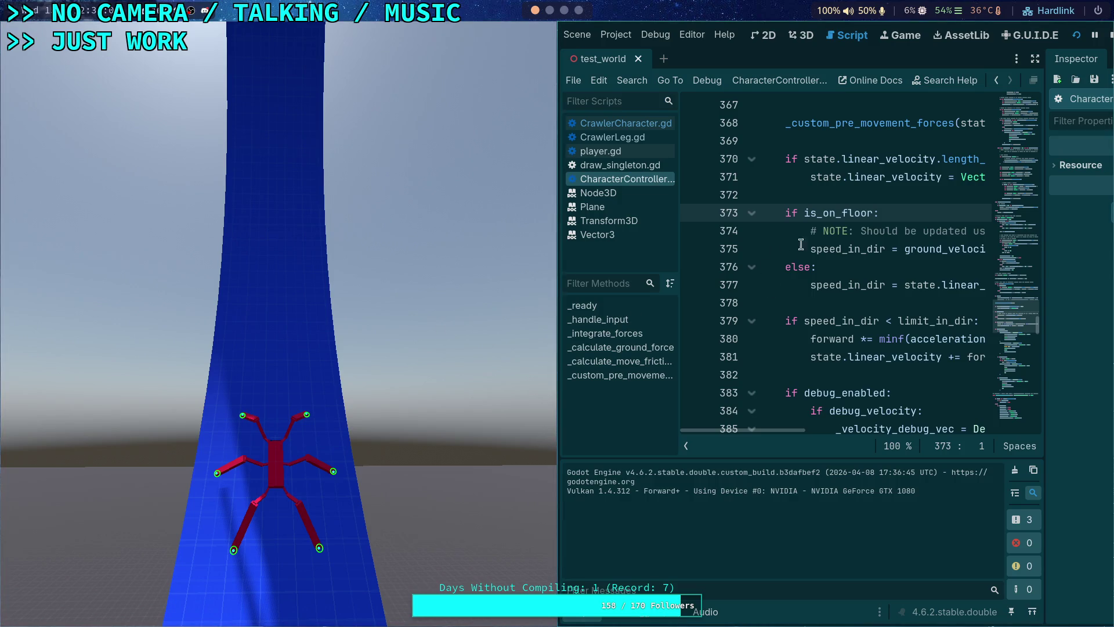
scroll(793, 246, up, 15)
scroll(833, 284, up, 3)
scroll(829, 285, down, 16)
scroll(824, 288, down, 3)
scroll(711, 291, up, 2)
click(697, 267)
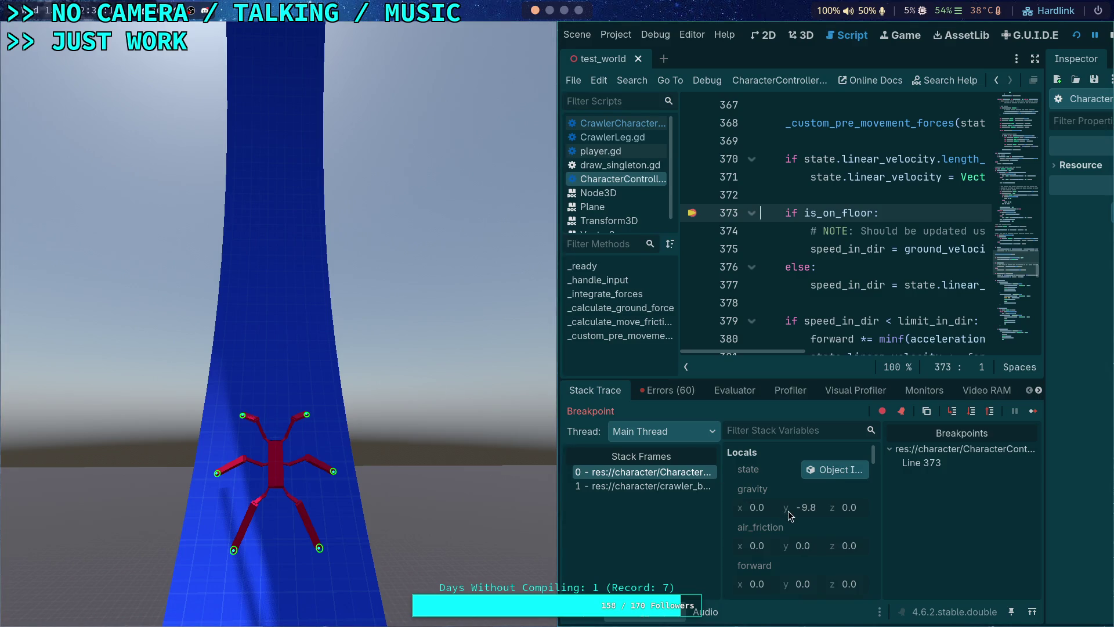
- Review the Locals and Members values, then stop and restart the game
scroll(788, 510, down, 5)
scroll(788, 510, down, 10)
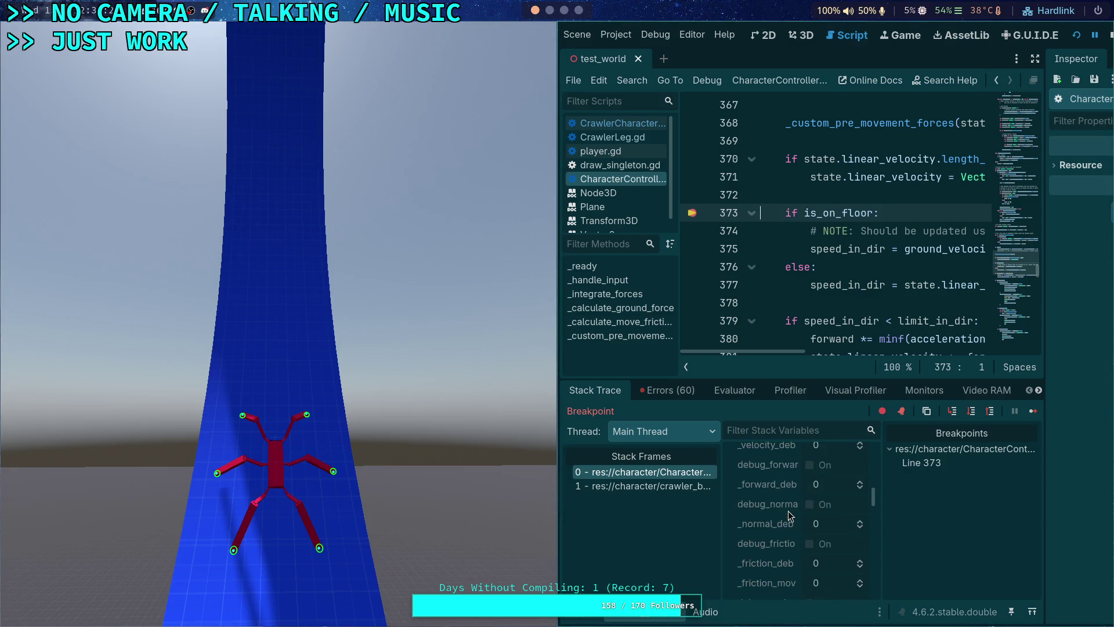
scroll(787, 516, down, 2)
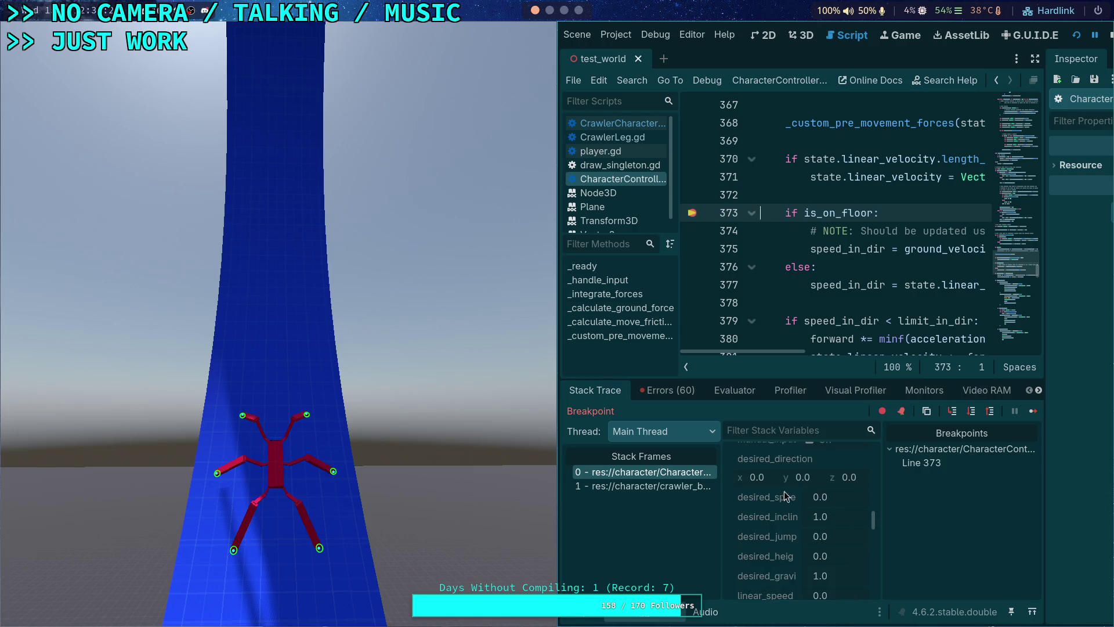
click(1108, 36)
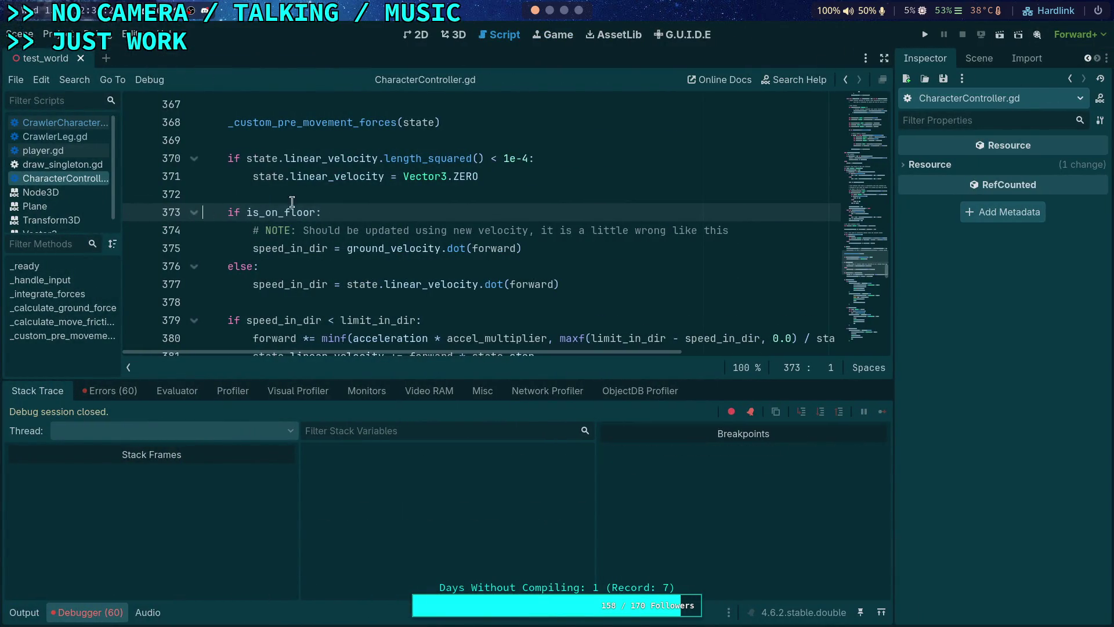
click(931, 34)
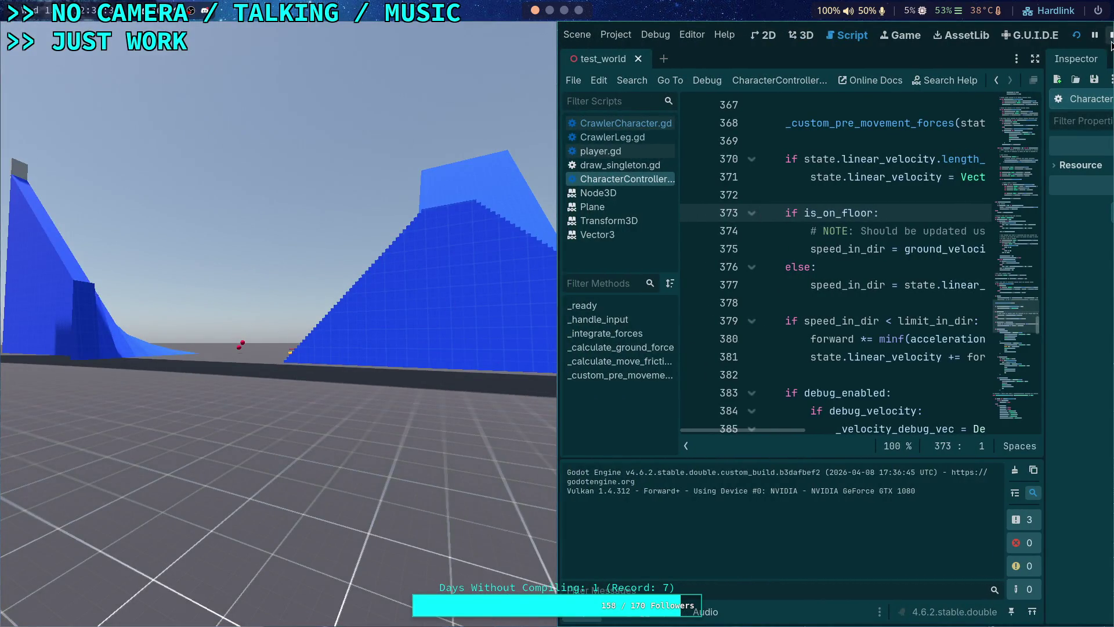
- Stop the game, then turn the CrawlerBot 90 degrees and move it beside the blue ramp
click(1110, 37)
click(453, 34)
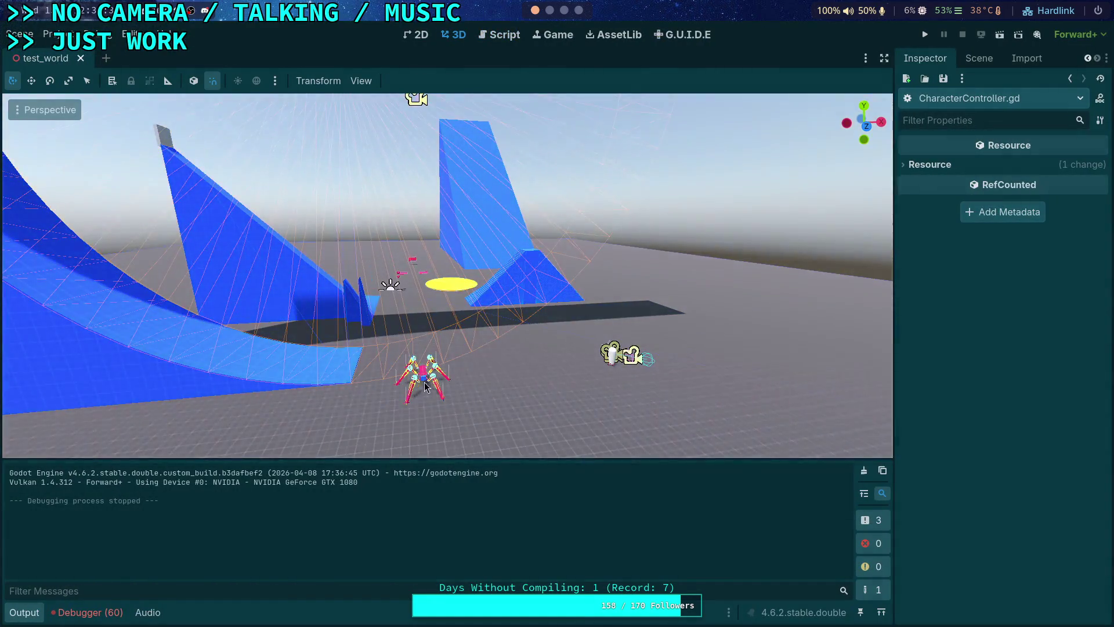
click(421, 388)
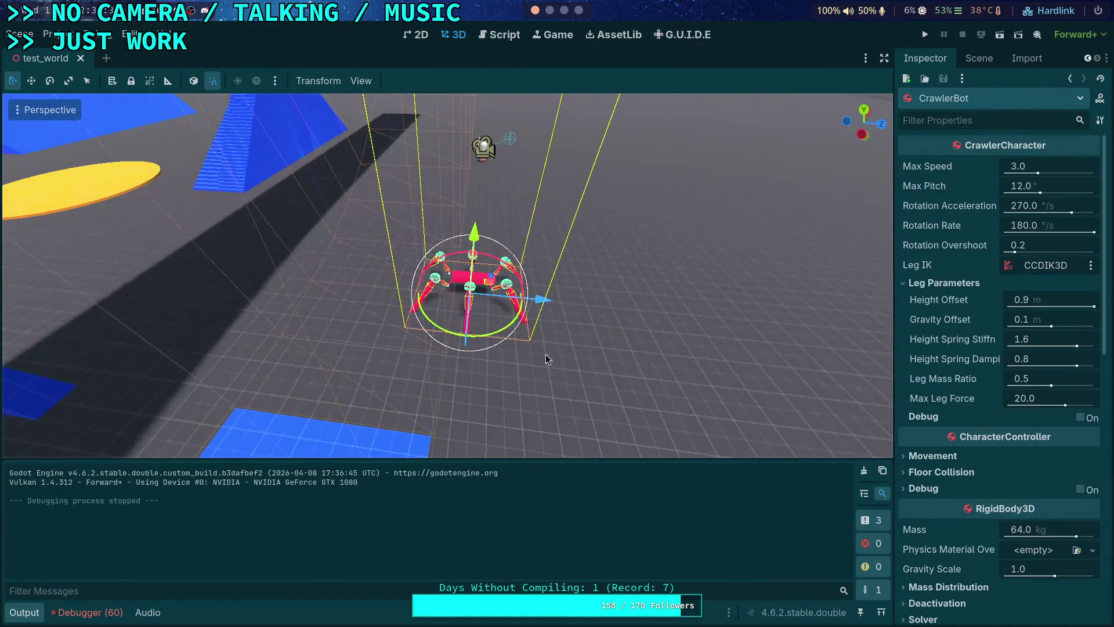
drag(518, 317, 445, 301)
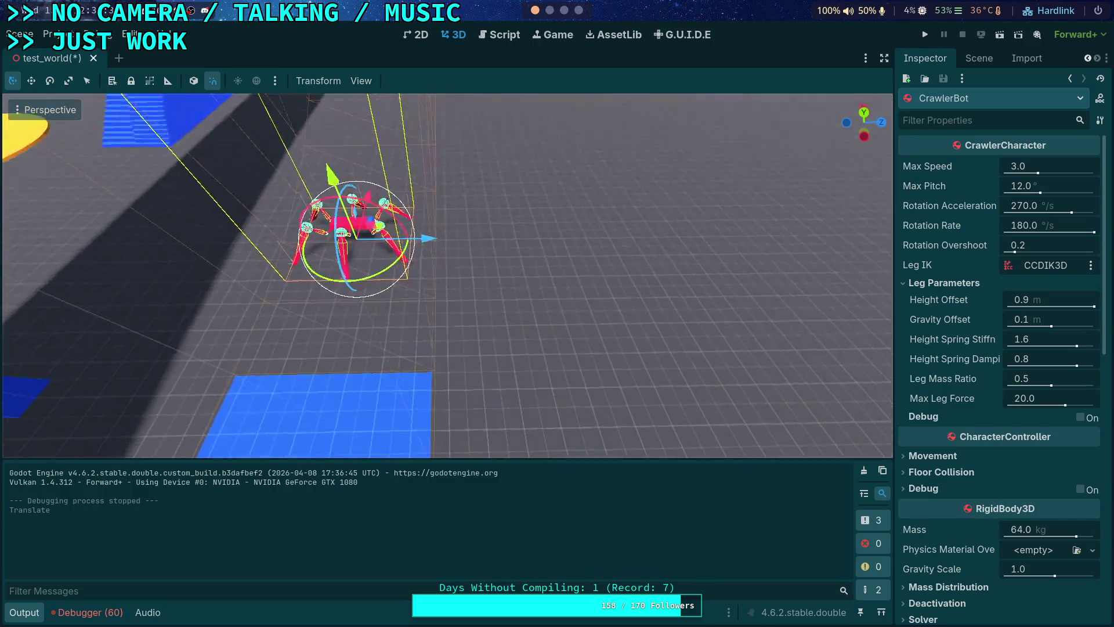
scroll(447, 272, up, 3)
drag(469, 161, 405, 210)
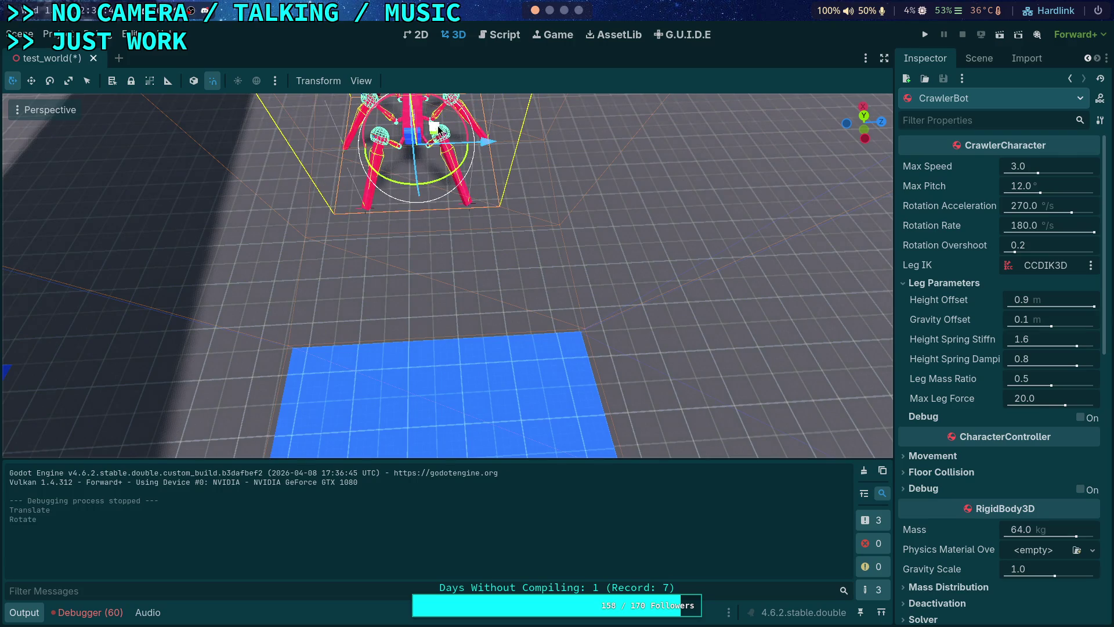
mouse_move(423, 121)
mouse_down()
mouse_move(439, 113)
mouse_move(348, 298)
mouse_up()
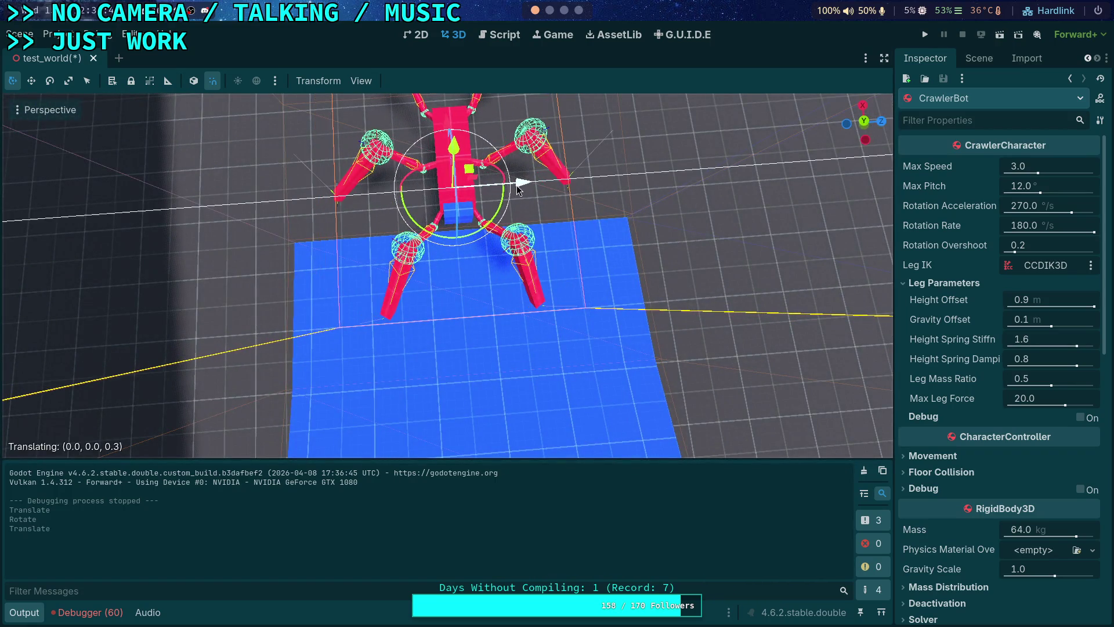
drag(520, 184, 582, 192)
drag(533, 248, 588, 235)
- Rotate the Player and move it about 3.7 units to sit next to the CrawlerBot
click(742, 252)
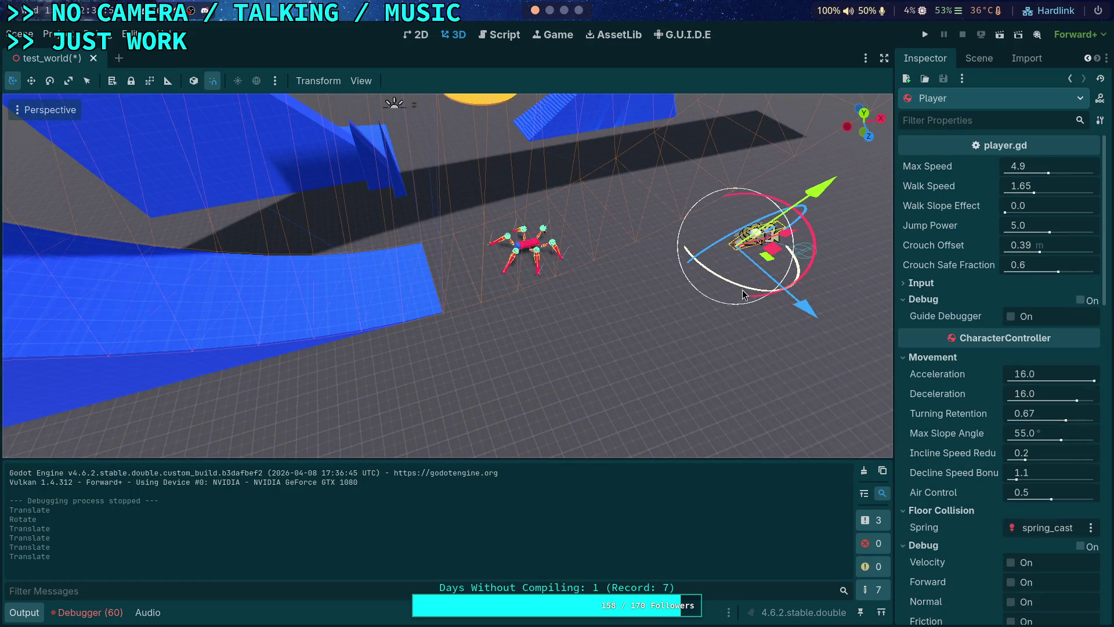
drag(745, 291, 752, 293)
drag(875, 228, 875, 227)
drag(581, 148, 529, 158)
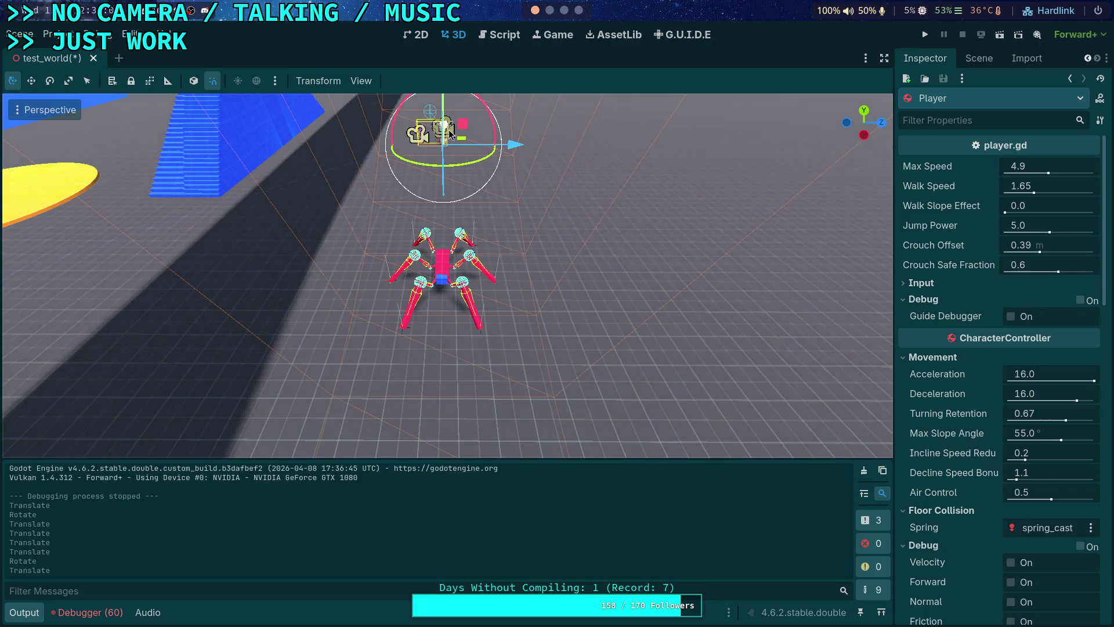
drag(454, 168, 444, 441)
key(f)
drag(525, 208, 533, 208)
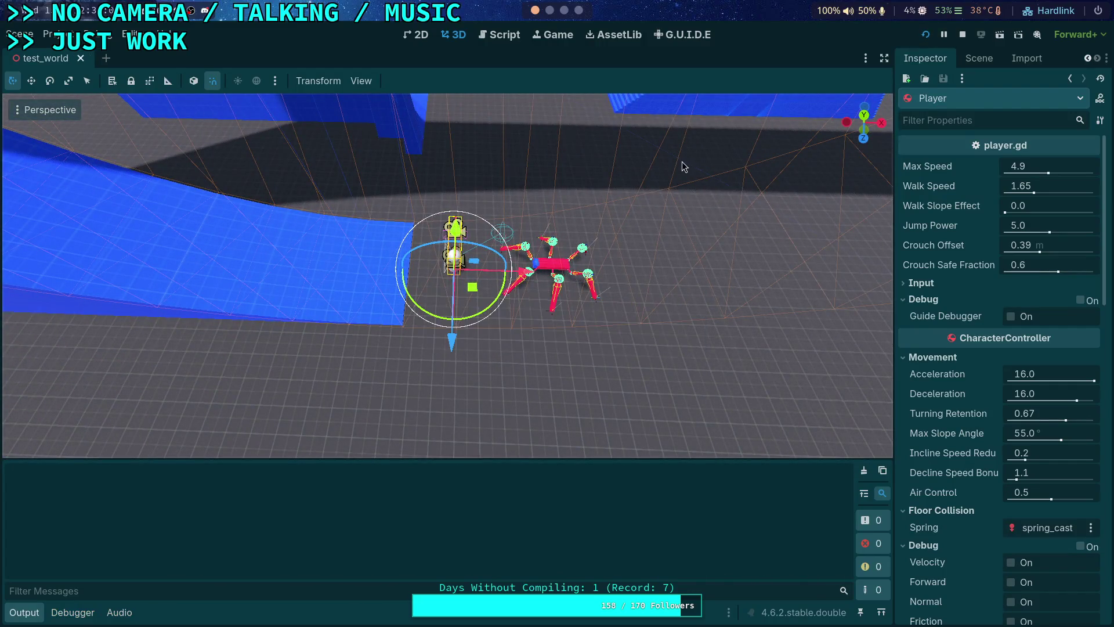
- Launch the game and walk the spider up and down the blue ramp
key(F5)
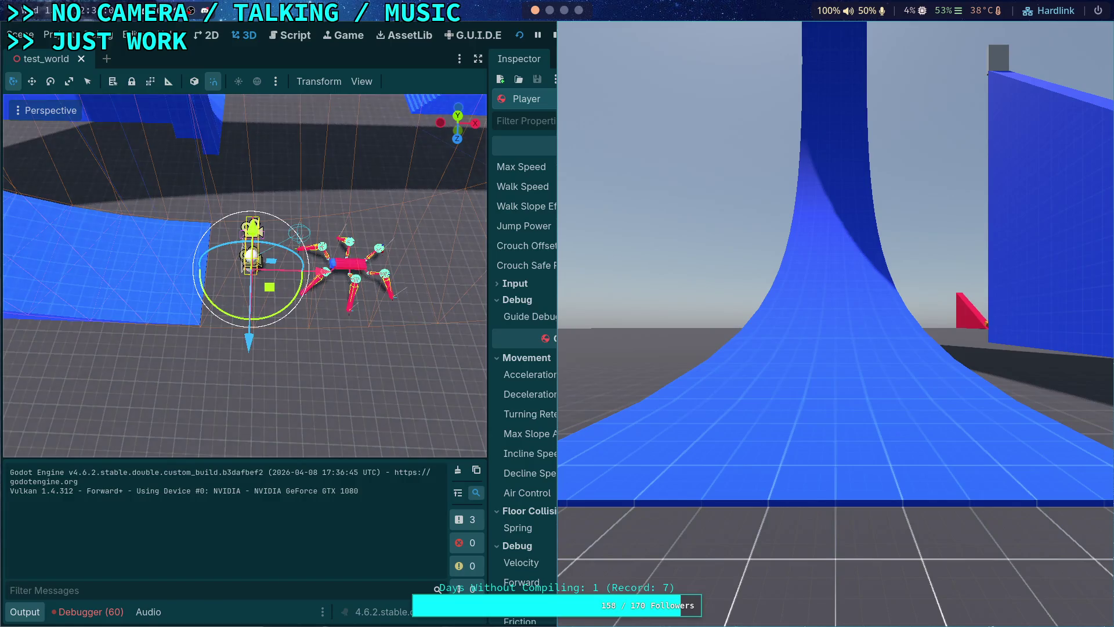
key(super+shift+Left)
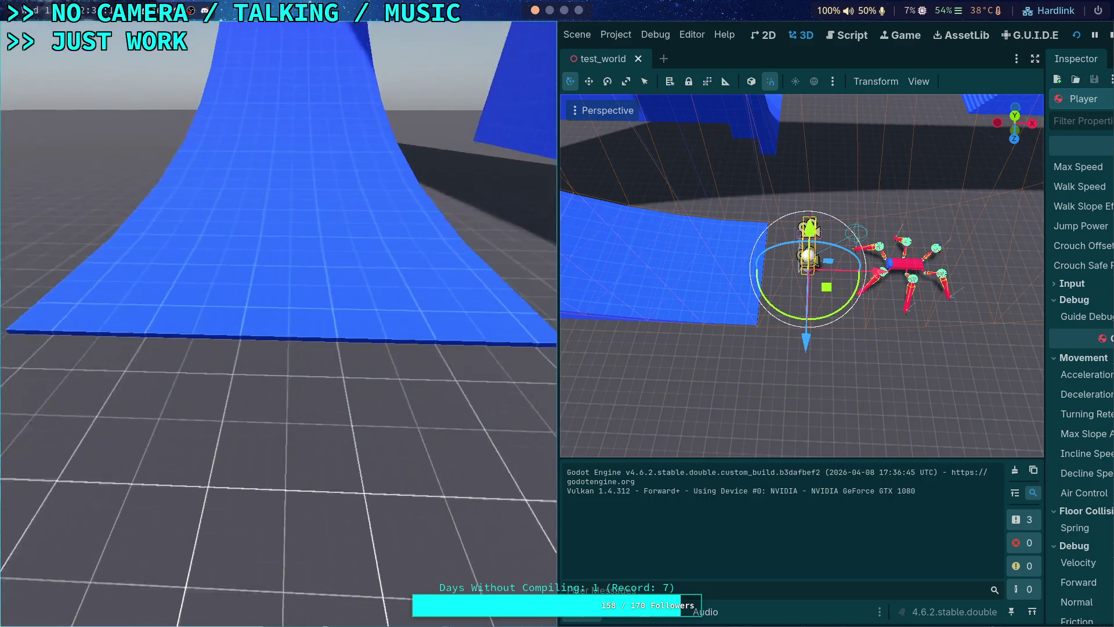
key(w)
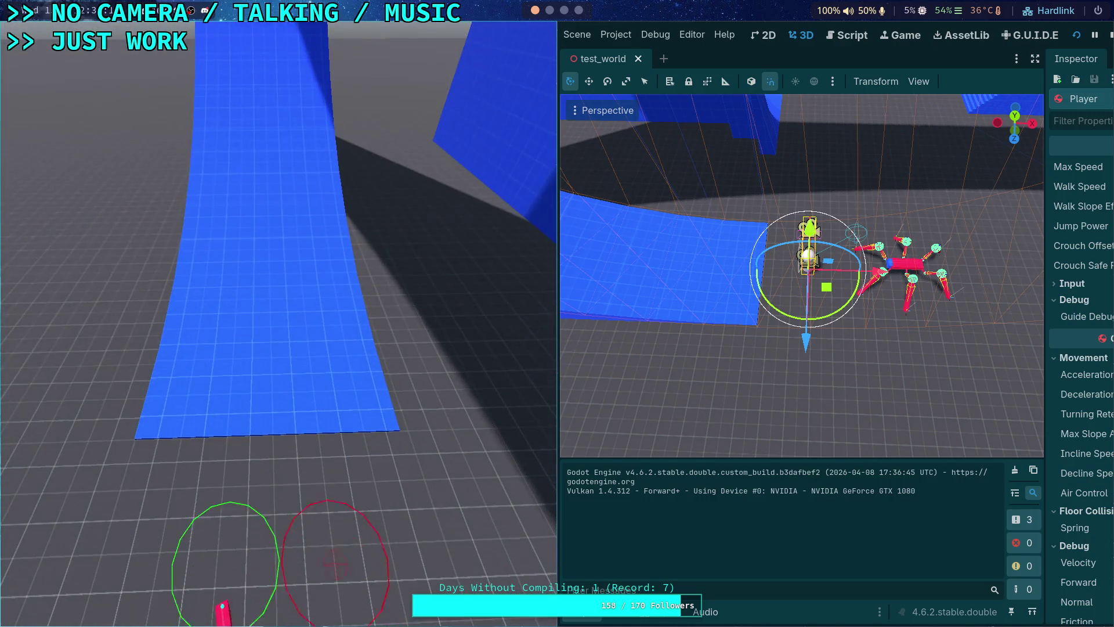
key(w)
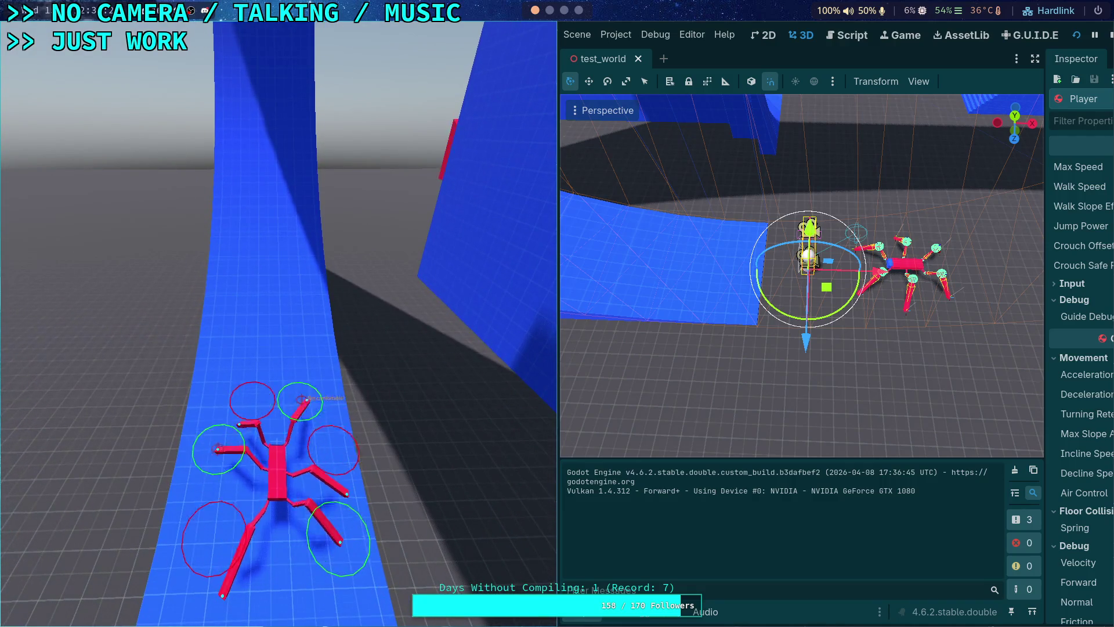
key(w)
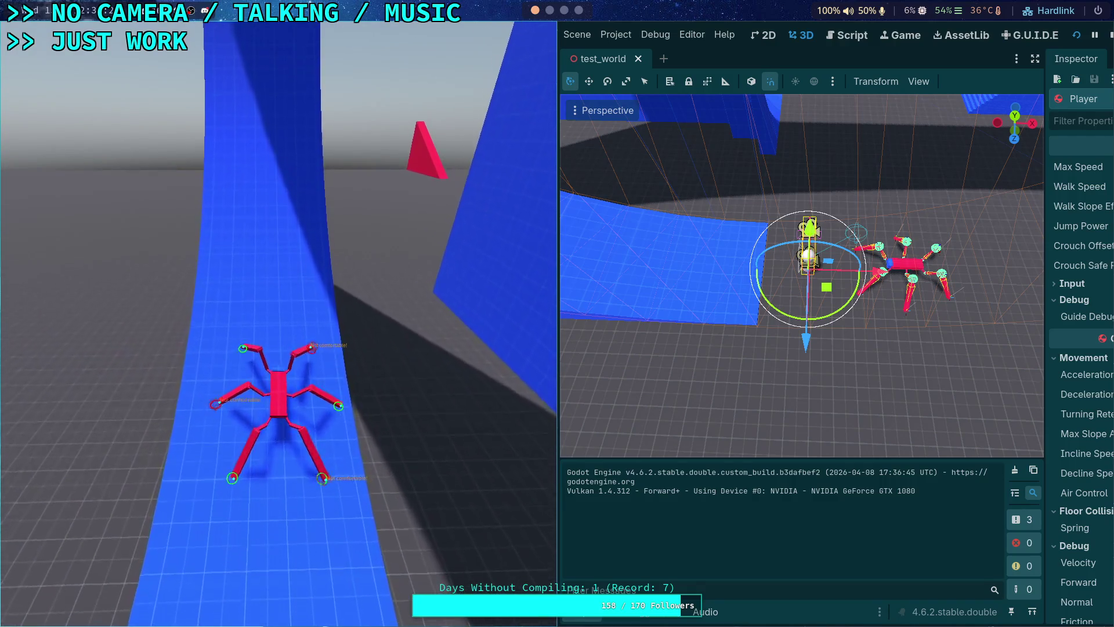
key(s)
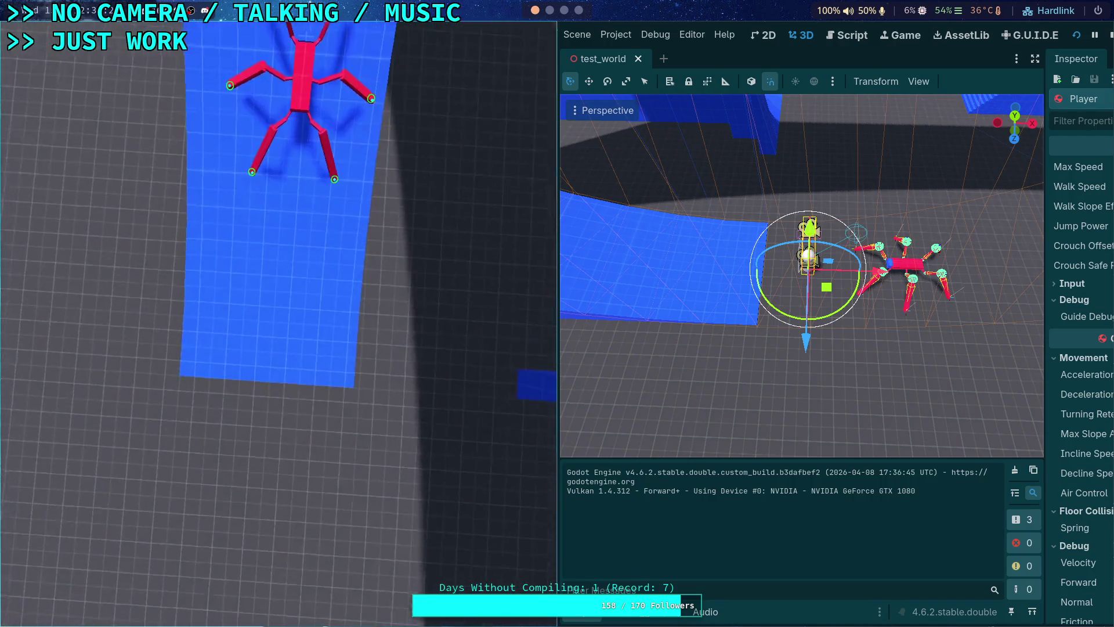
key(w)
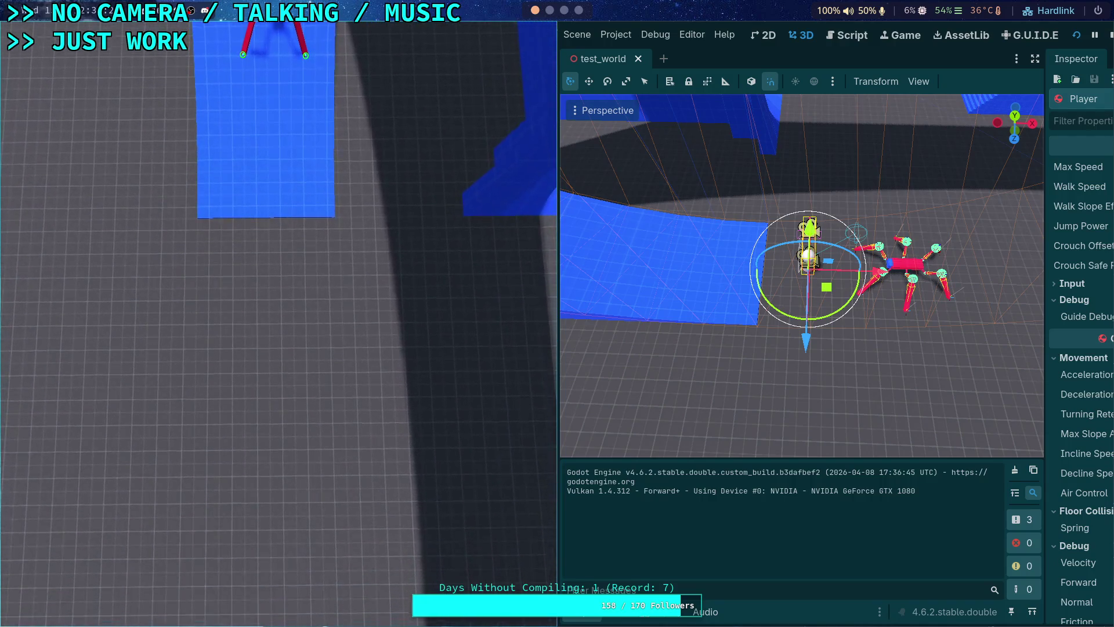
key(s)
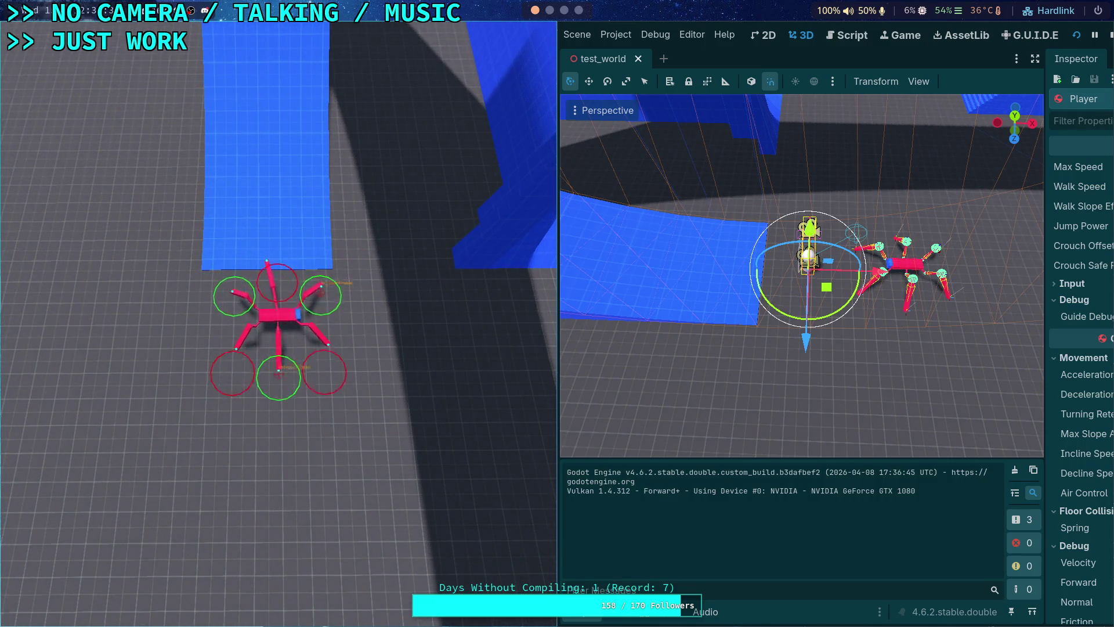
key(s)
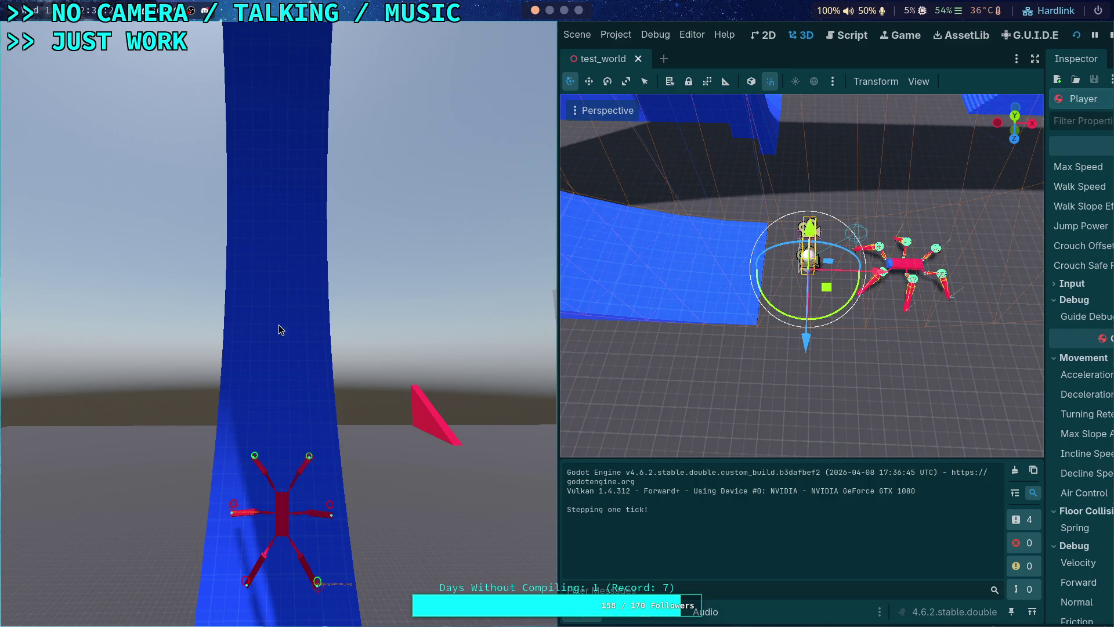
- Resume to the line 373 breakpoint and inspect self's member values from Stack Variables
click(851, 36)
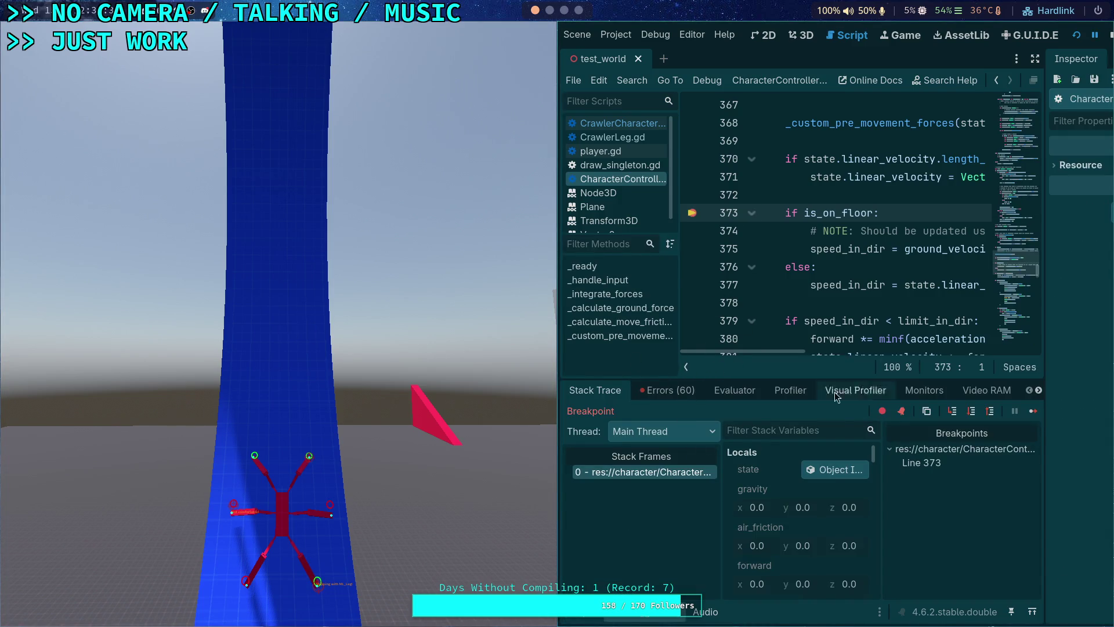
click(1028, 414)
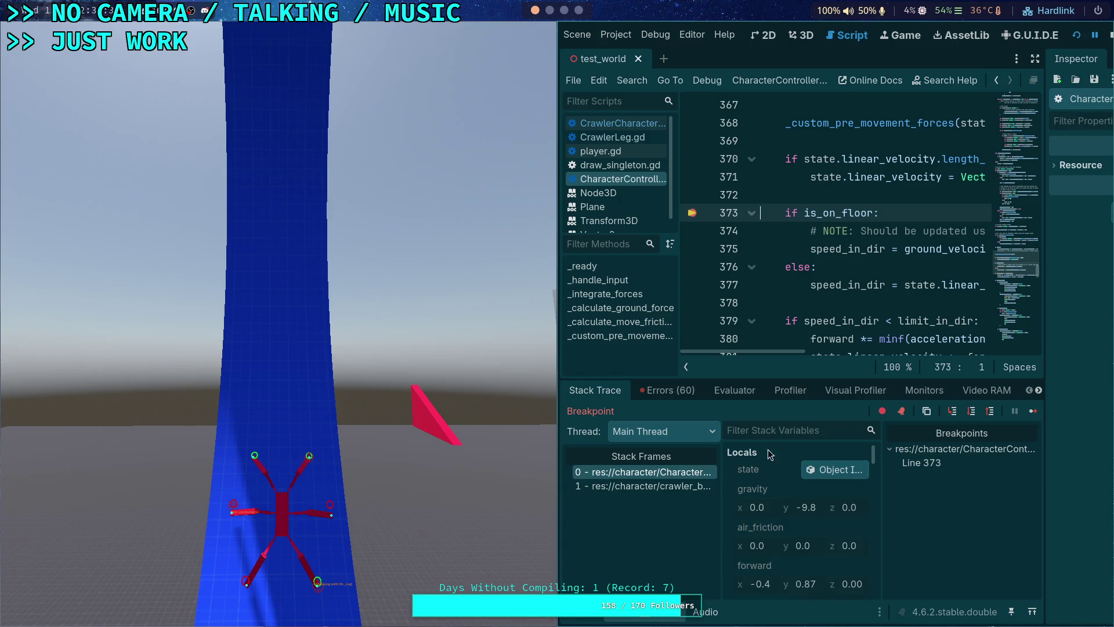
key(super+ctrl+Left)
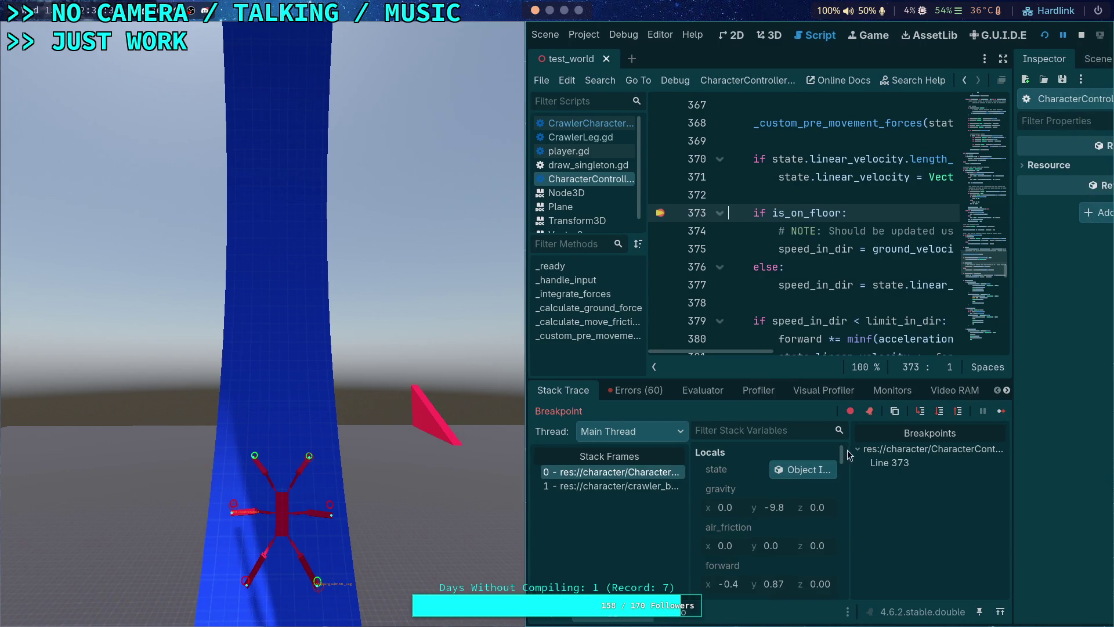
mouse_move(294, 377)
mouse_down()
mouse_move(291, 385)
mouse_move(391, 291)
mouse_move(353, 251)
mouse_up()
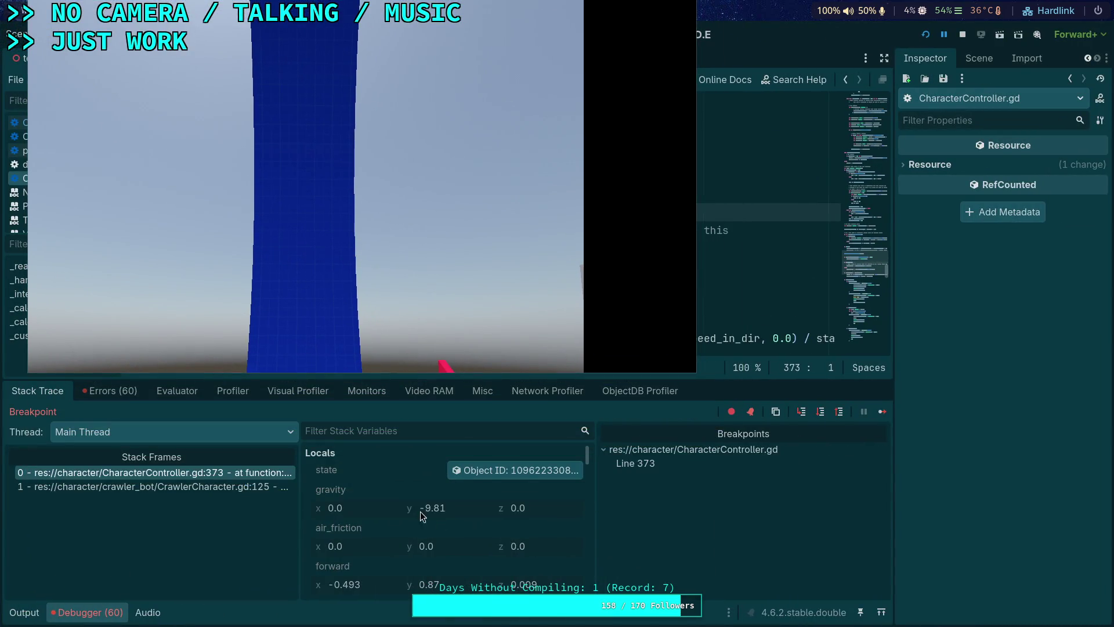
key(alt+Tab)
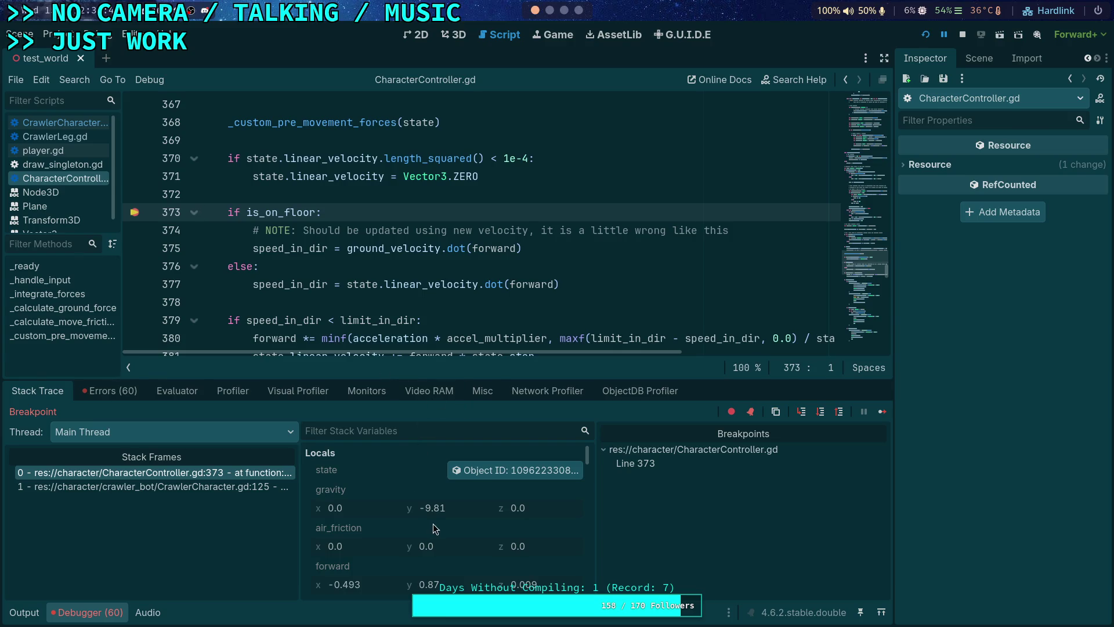
scroll(456, 511, down, 1)
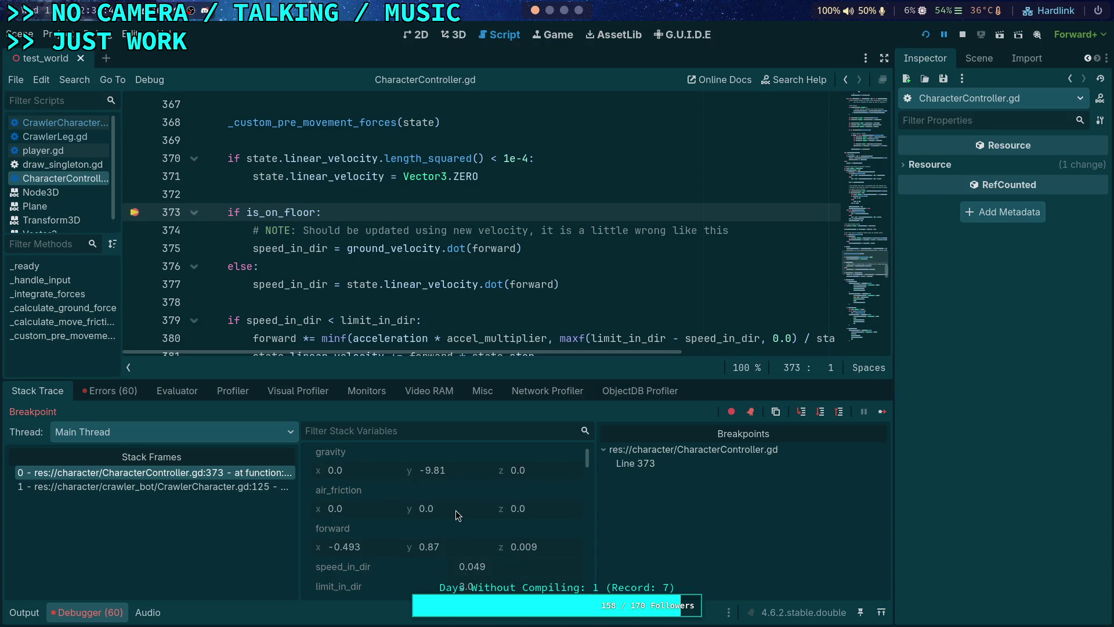
scroll(455, 510, down, 5)
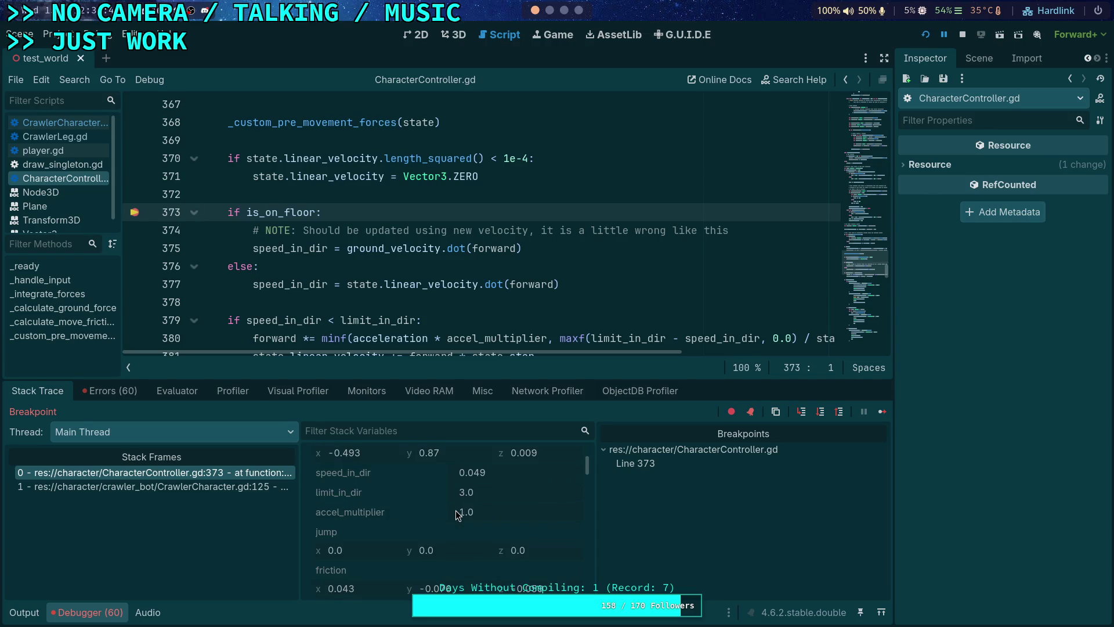
scroll(543, 336, down, 2)
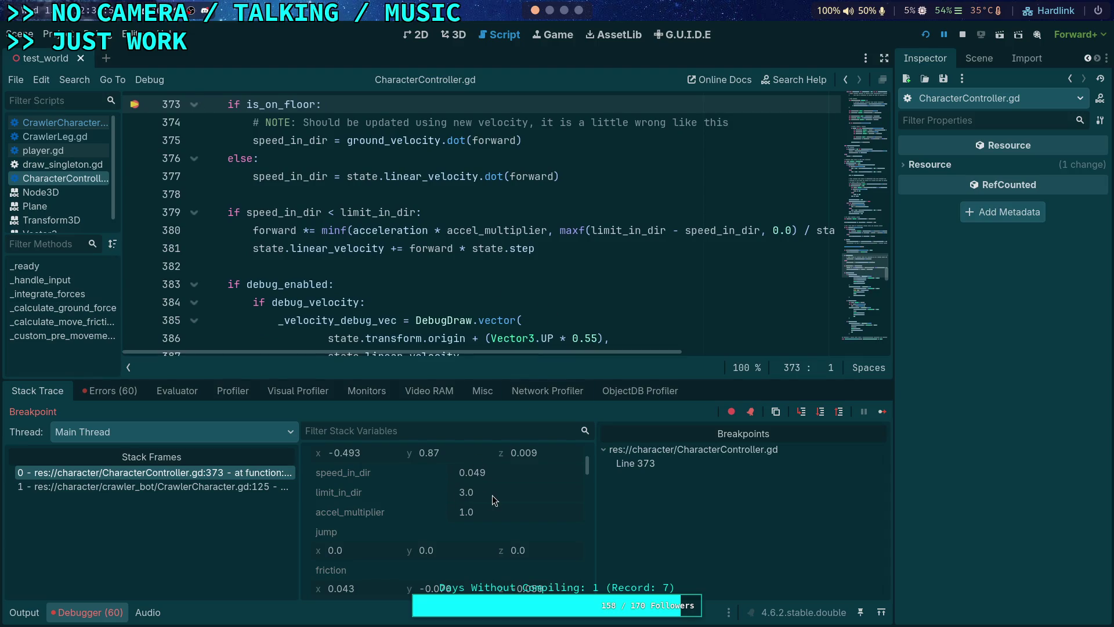
scroll(515, 358, up, 1)
mouse_move(514, 357)
mouse_down()
mouse_move(576, 350)
mouse_move(459, 291)
mouse_up()
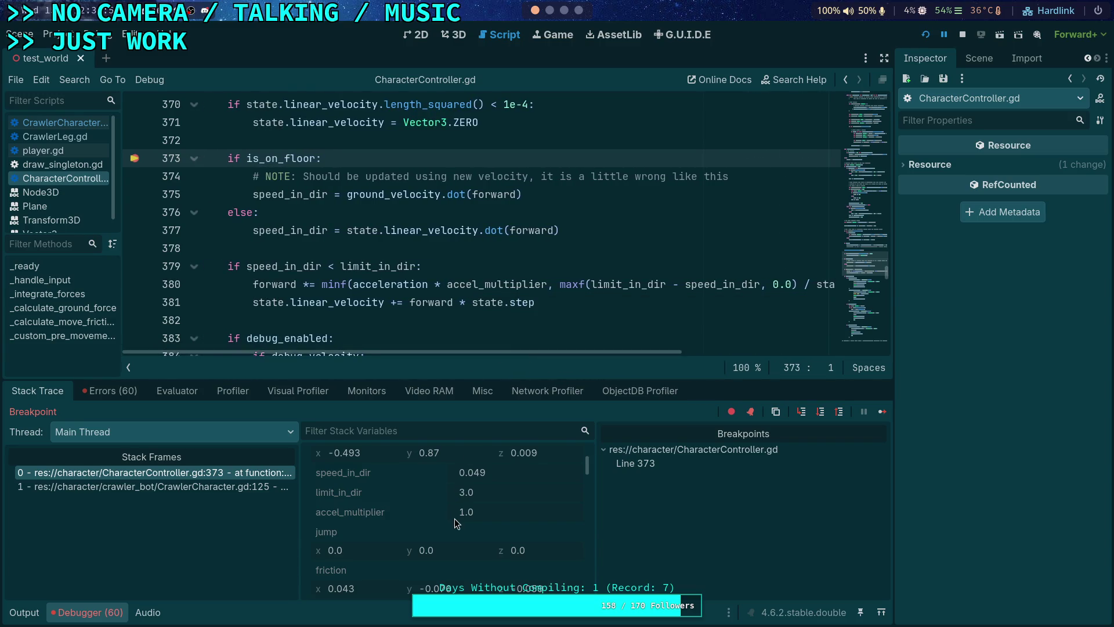
mouse_move(386, 287)
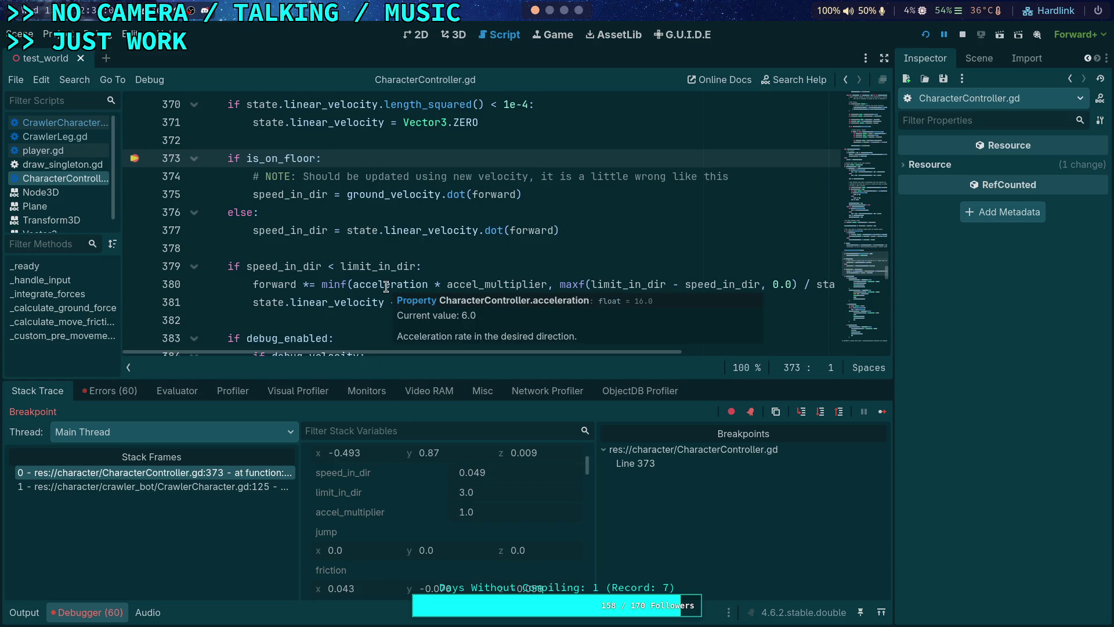
scroll(449, 546, down, 3)
click(477, 548)
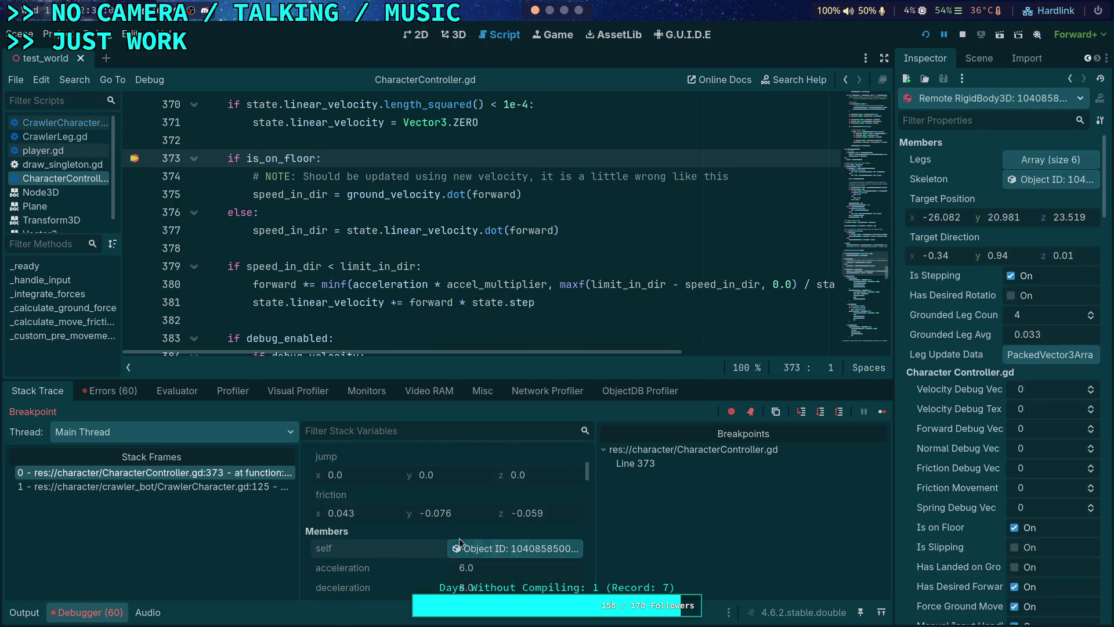
- Inspect the state object's physics values, then remove the line 373 breakpoint
scroll(416, 517, up, 5)
click(475, 471)
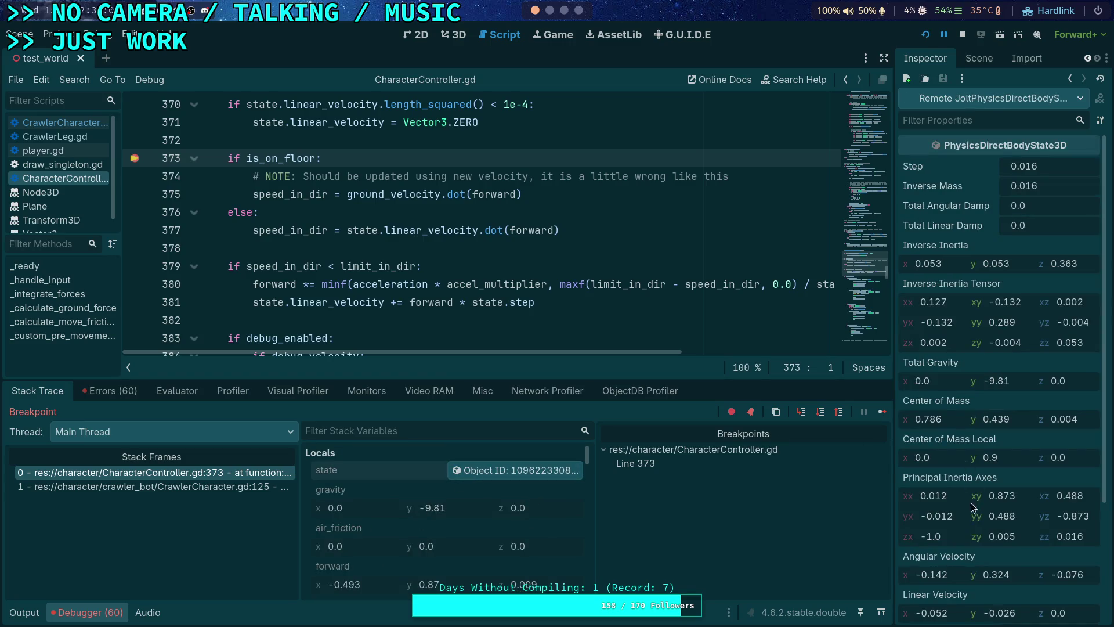
scroll(997, 528, down, 4)
mouse_move(1002, 491)
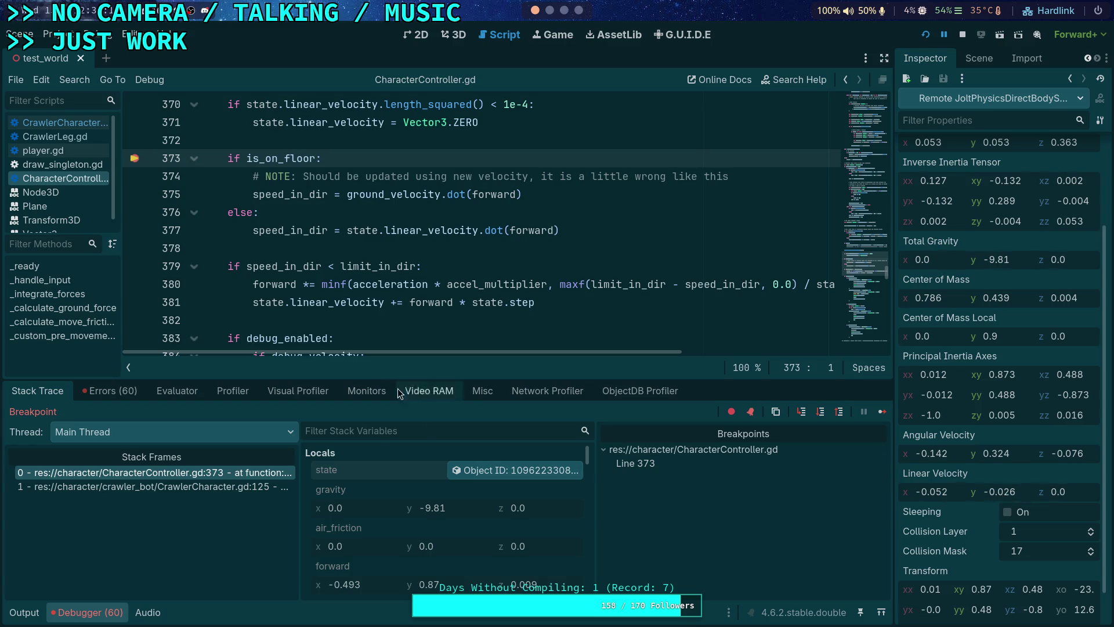
scroll(449, 475, down, 1)
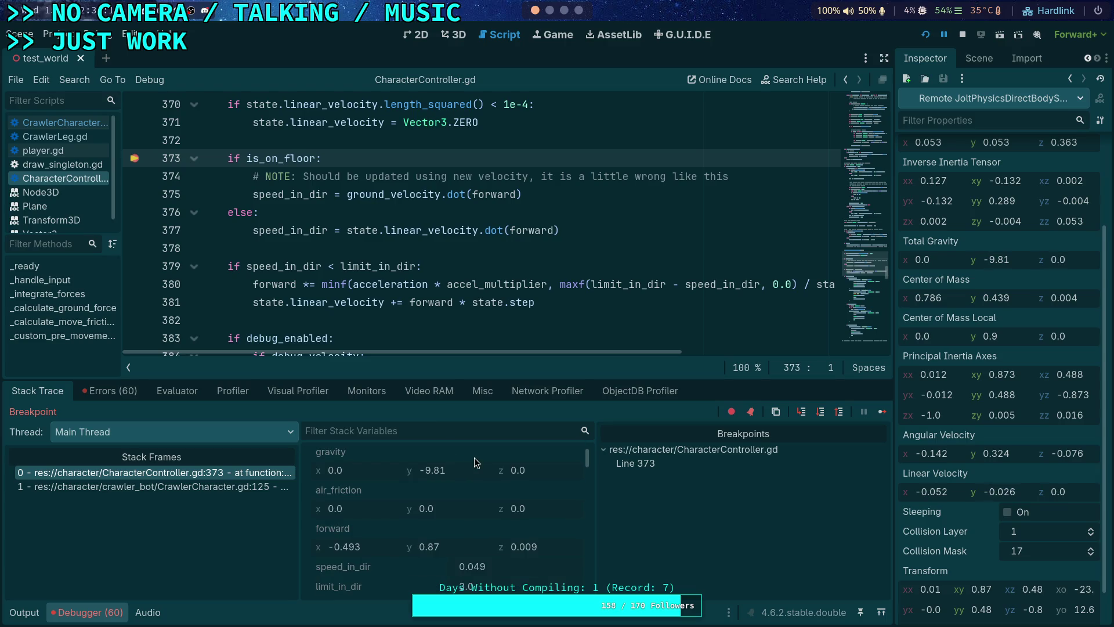
scroll(474, 458, down, 1)
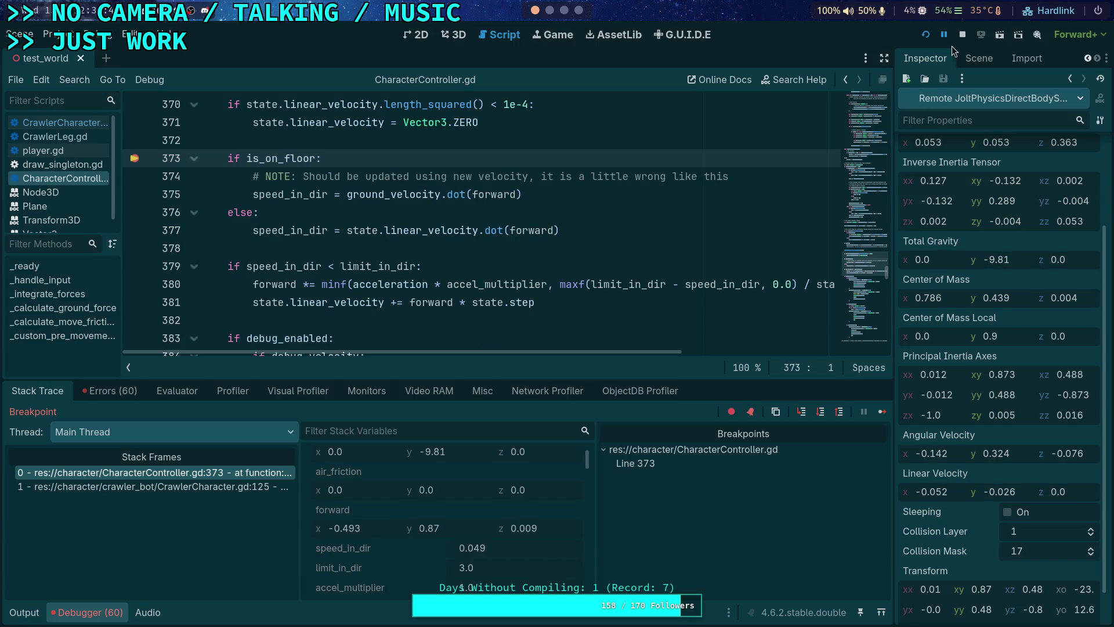
click(135, 159)
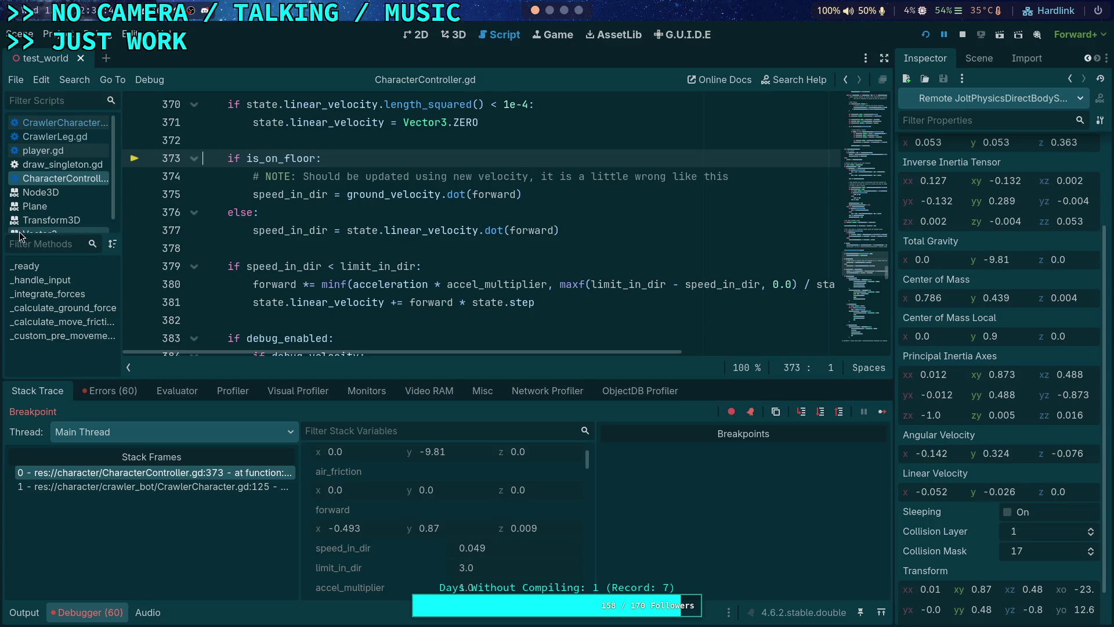
- Resume the game, move its window off the code, and re-add the line 373 breakpoint
key(F12)
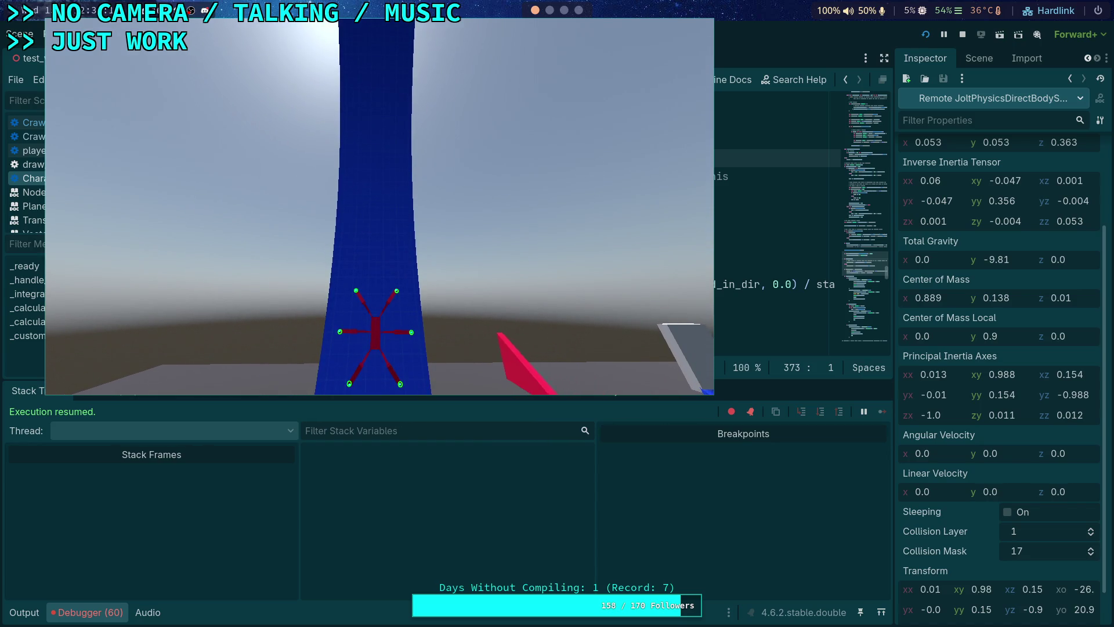
drag(390, 224, 724, 289)
scroll(285, 251, down, 2)
scroll(285, 251, up, 4)
scroll(268, 257, up, 3)
scroll(268, 257, up, 6)
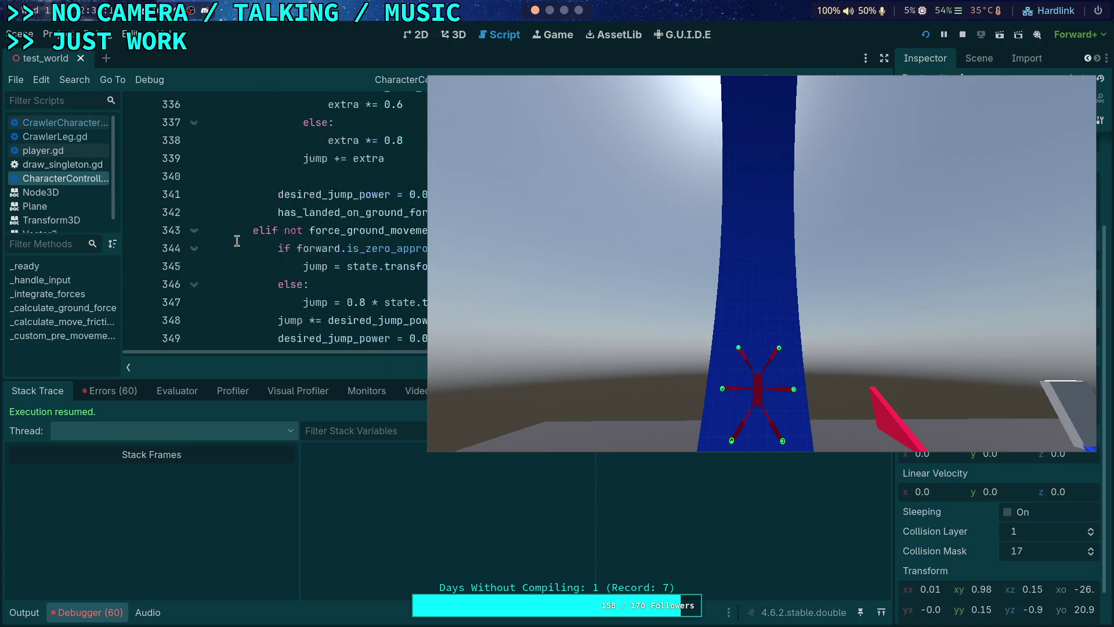
scroll(238, 241, down, 5)
scroll(237, 241, down, 3)
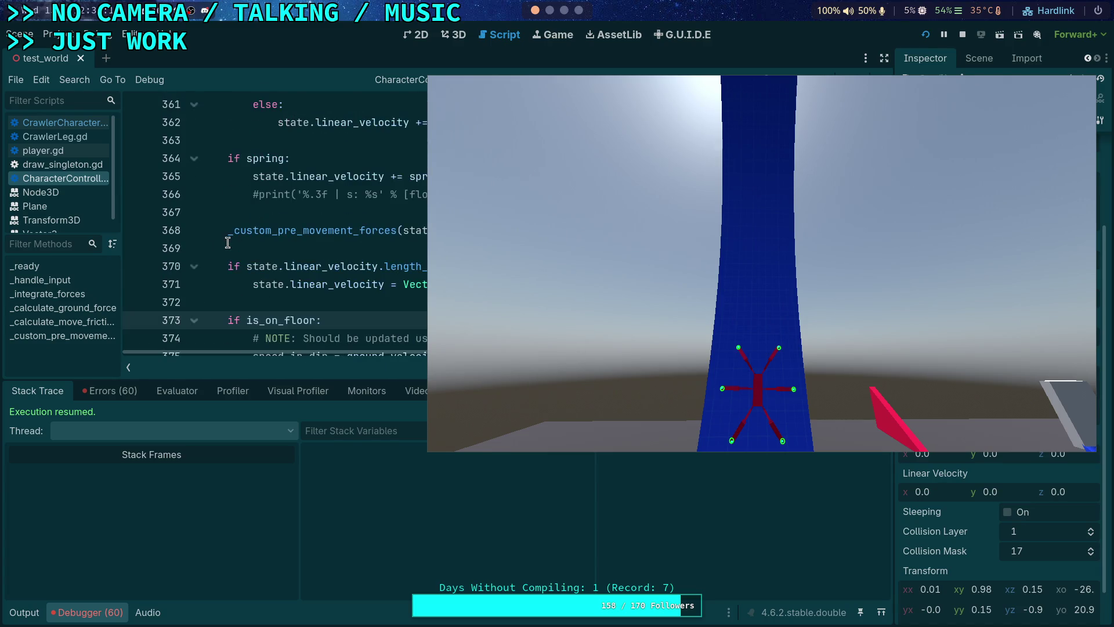
scroll(237, 266, down, 3)
click(135, 158)
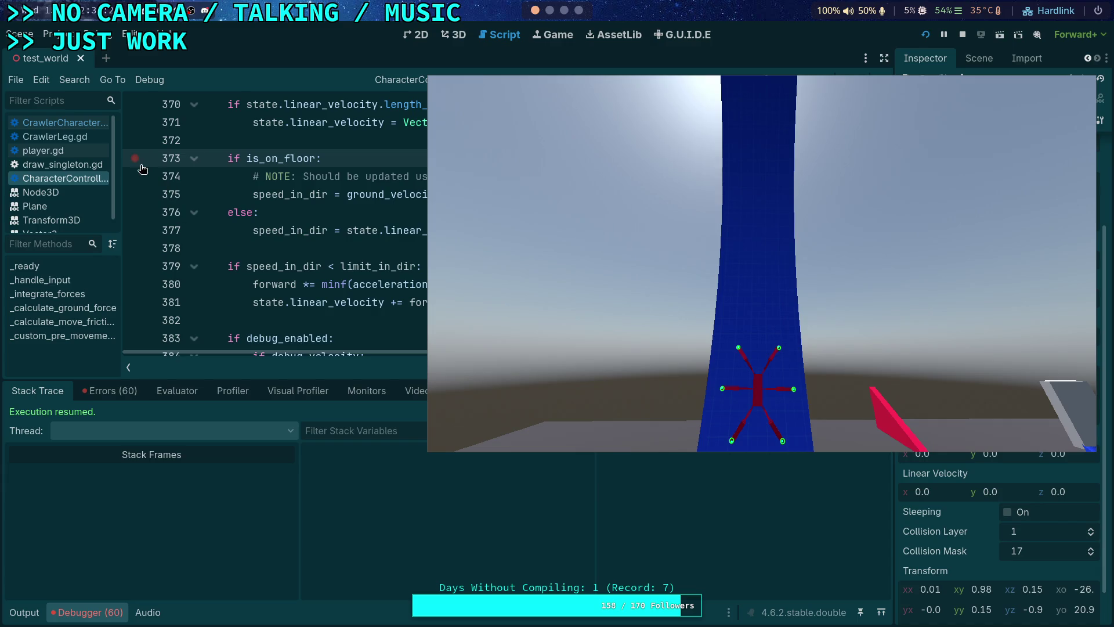
- Reposition the game window and continue until the line 373 breakpoint triggers
drag(624, 233, 332, 208)
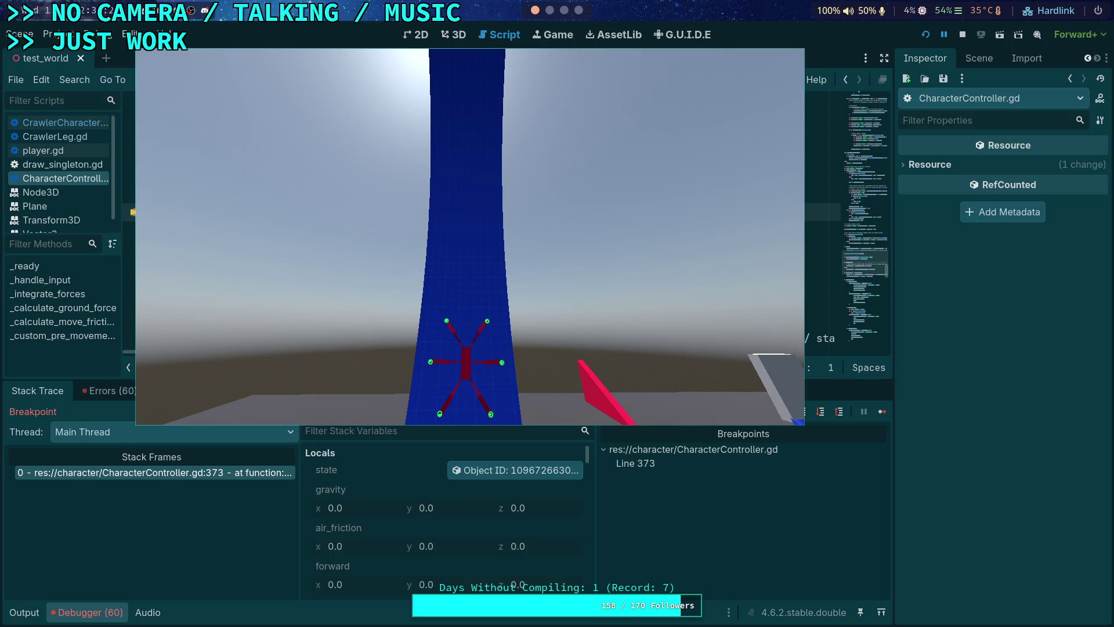
key(F12)
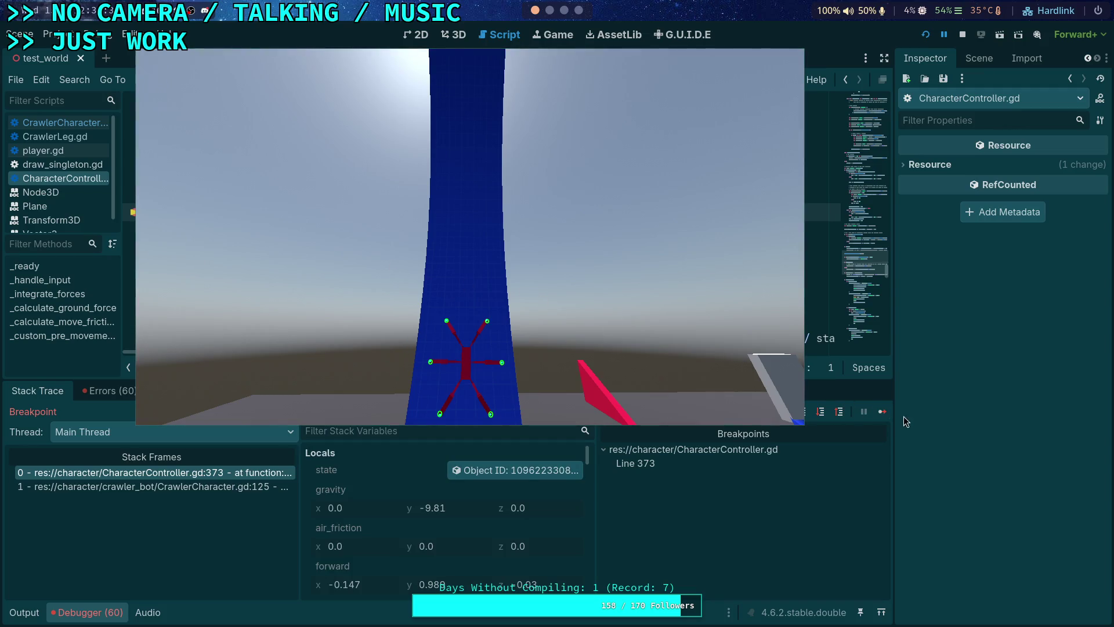
click(886, 412)
key(super+shift+s)
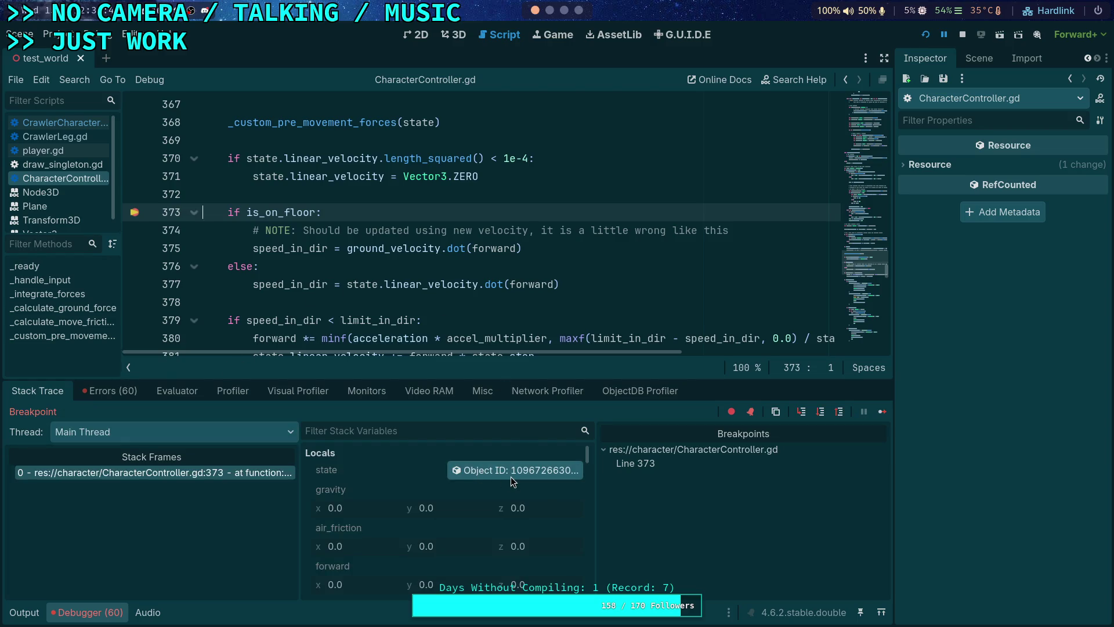
click(878, 412)
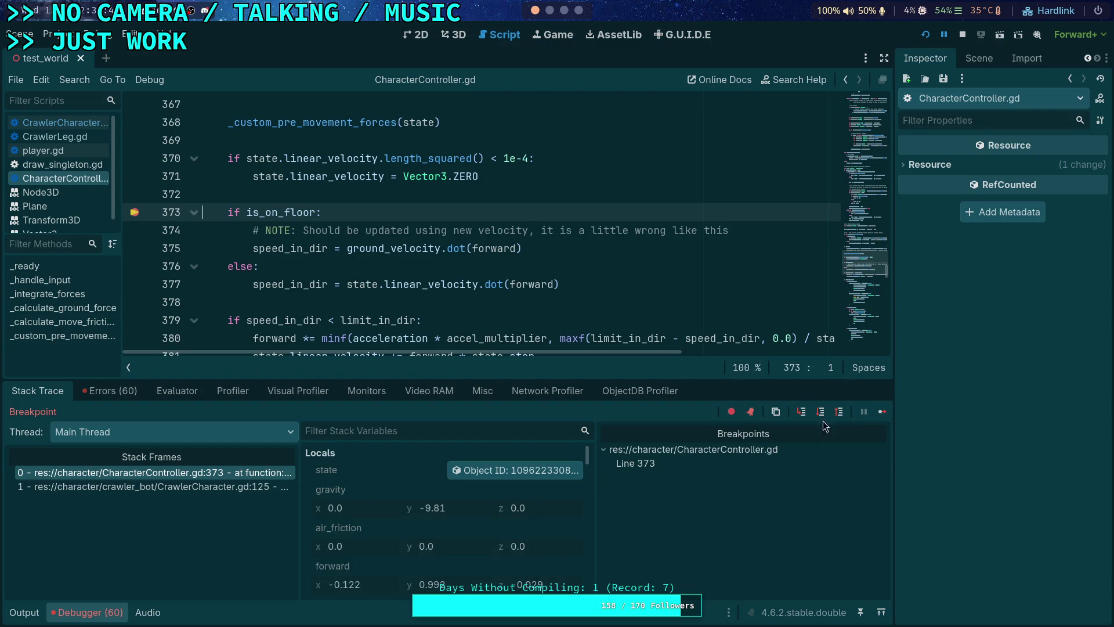
- Inspect the body's physics state in a widened Inspector, then step to line 375
click(514, 471)
drag(892, 361, 866, 372)
scroll(944, 392, down, 2)
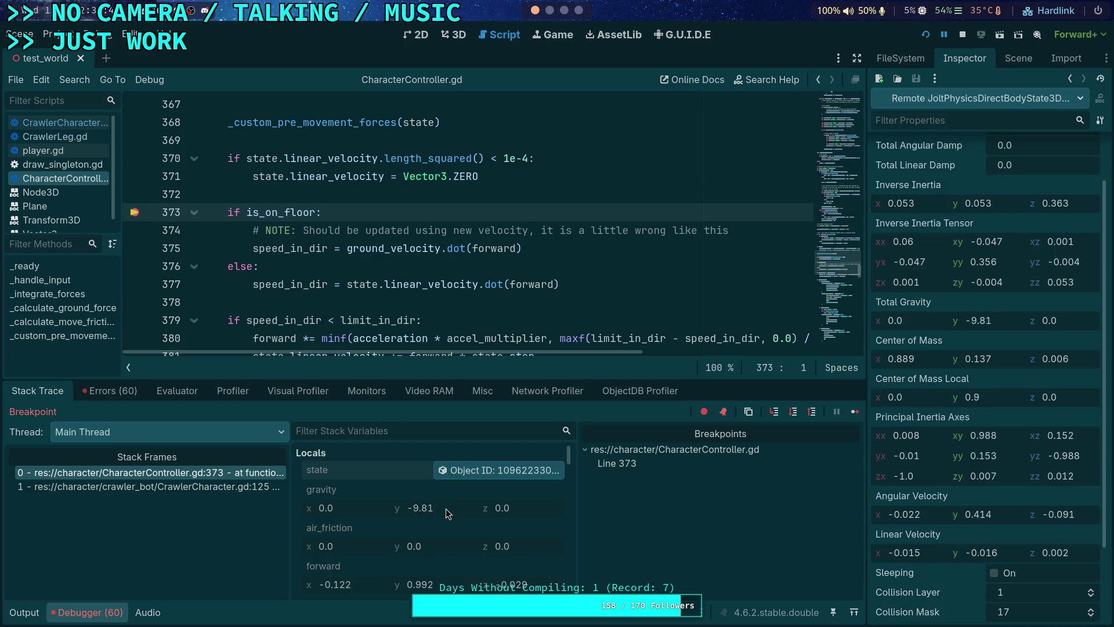
scroll(457, 315, down, 1)
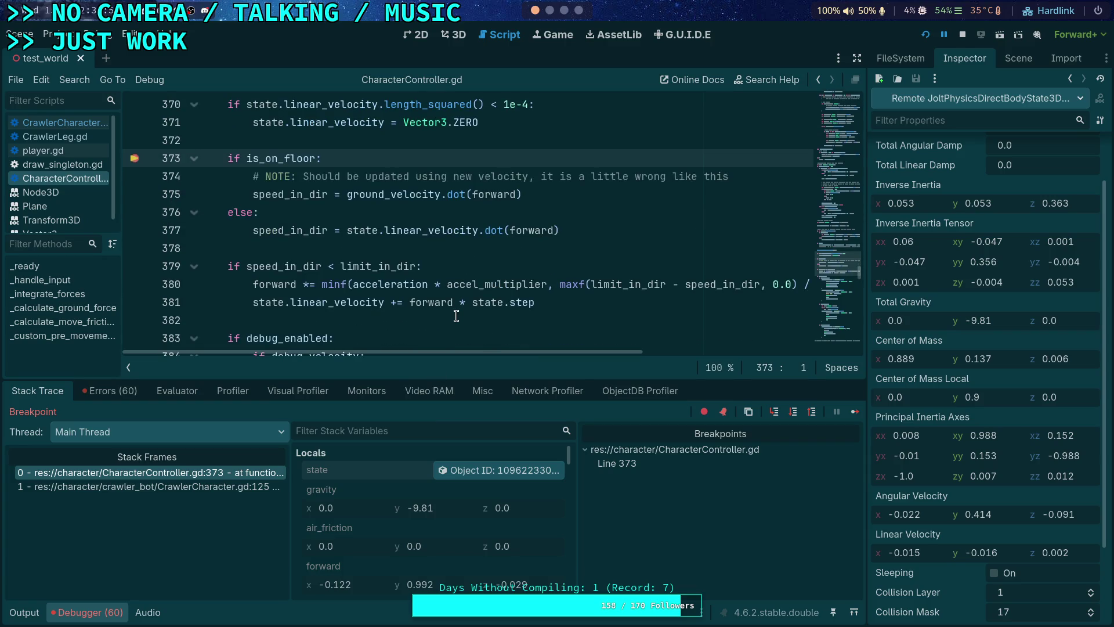
scroll(388, 532, down, 2)
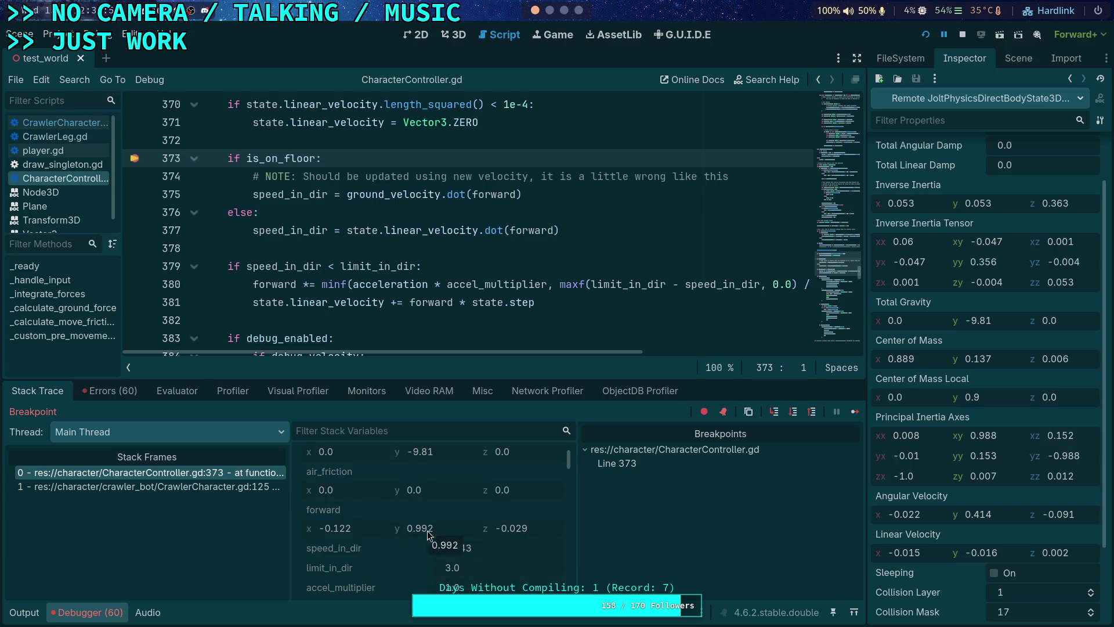
scroll(426, 530, down, 2)
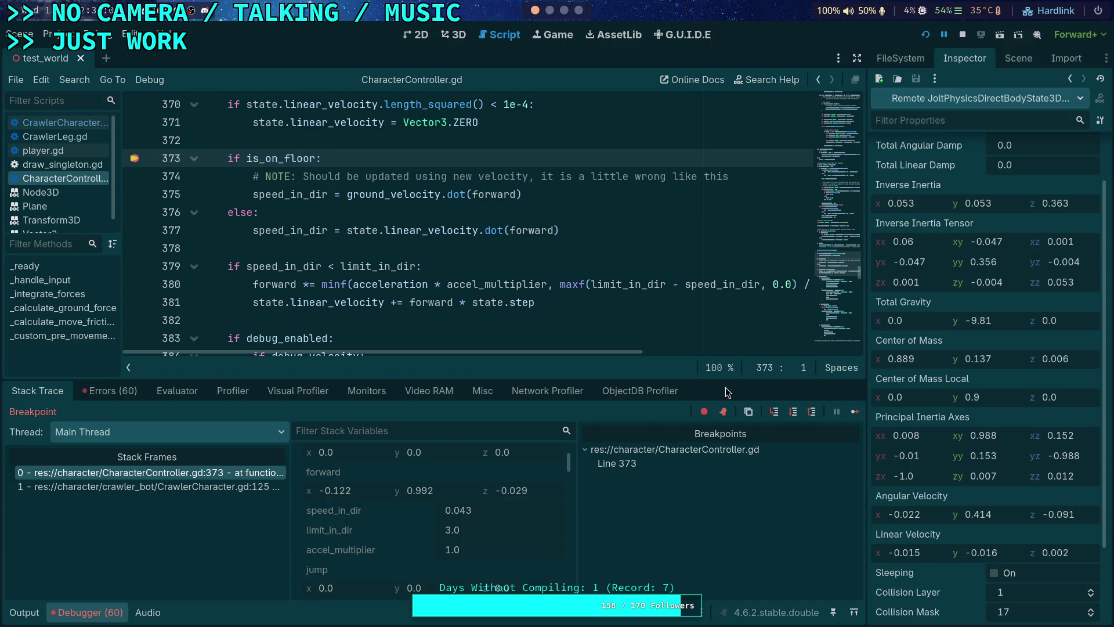
click(788, 416)
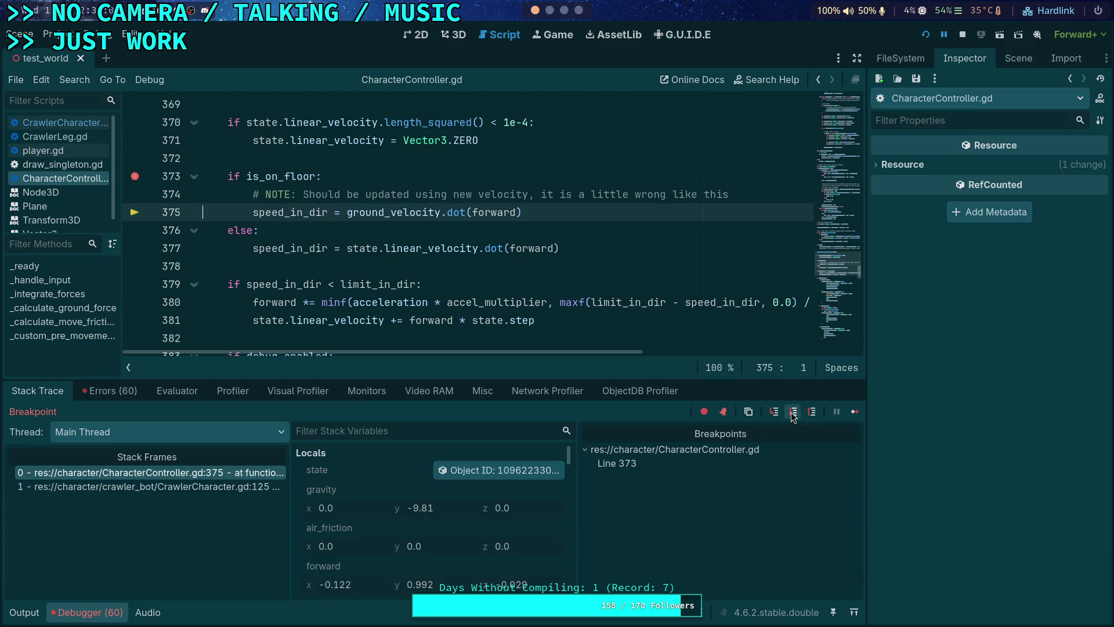
- Step over to lines 380 and 381, inspecting the physics state object along the way
click(791, 413)
click(793, 413)
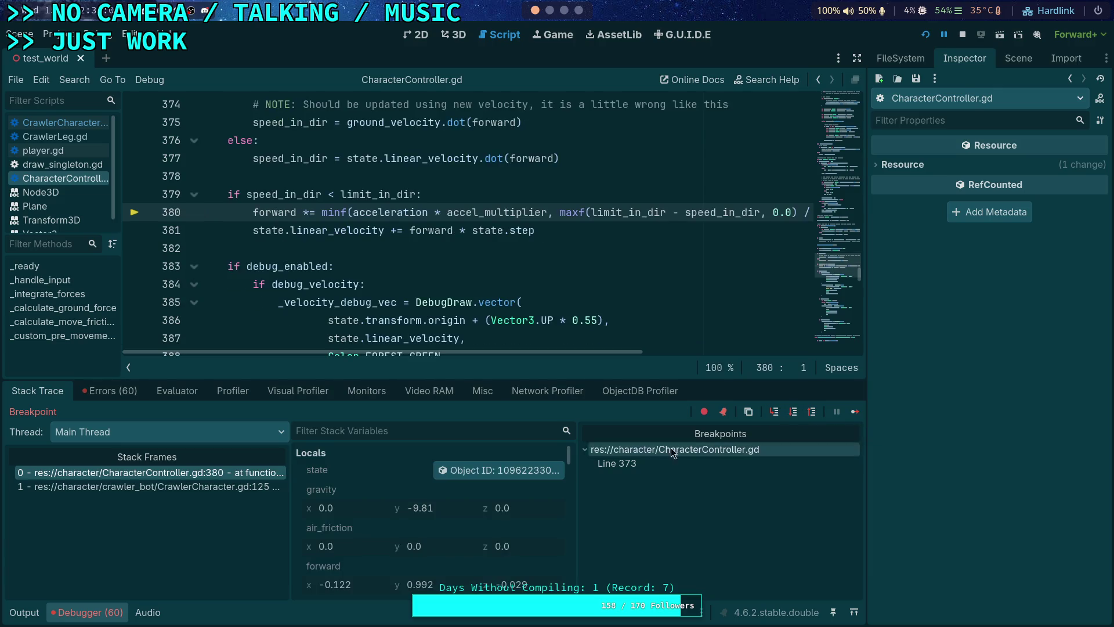
click(496, 471)
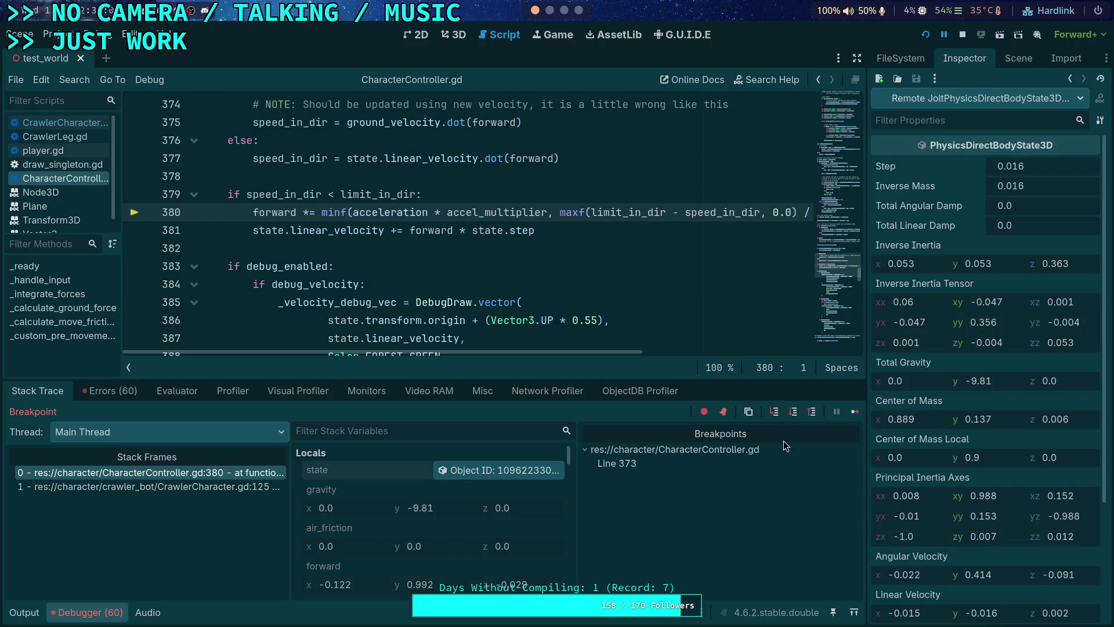
click(792, 413)
scroll(492, 506, down, 3)
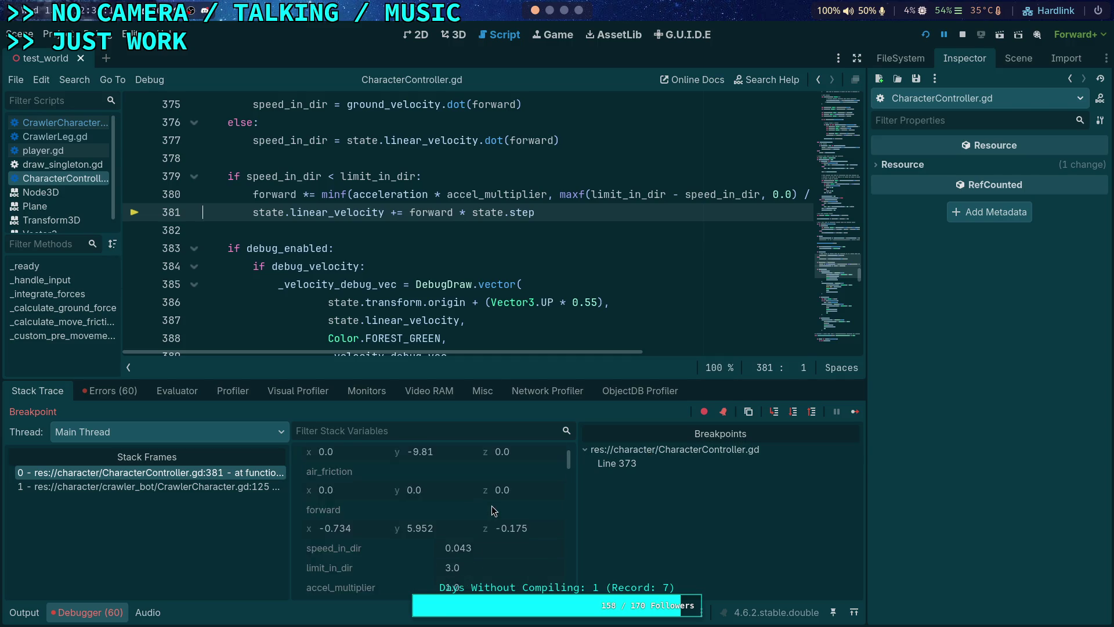
scroll(492, 508, up, 3)
click(510, 470)
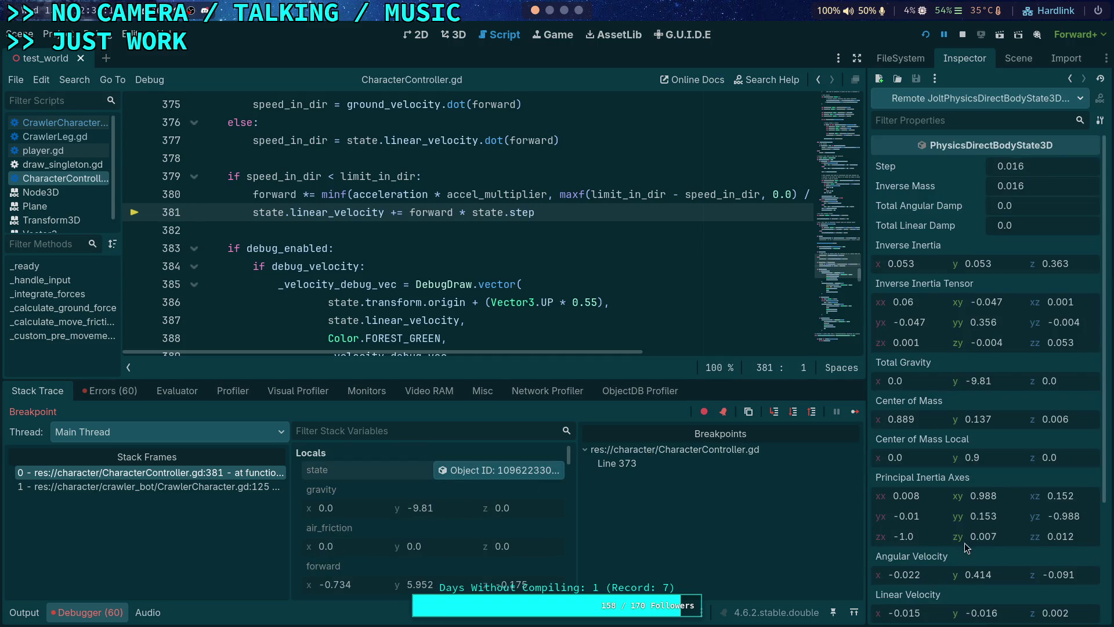
scroll(1001, 561, down, 2)
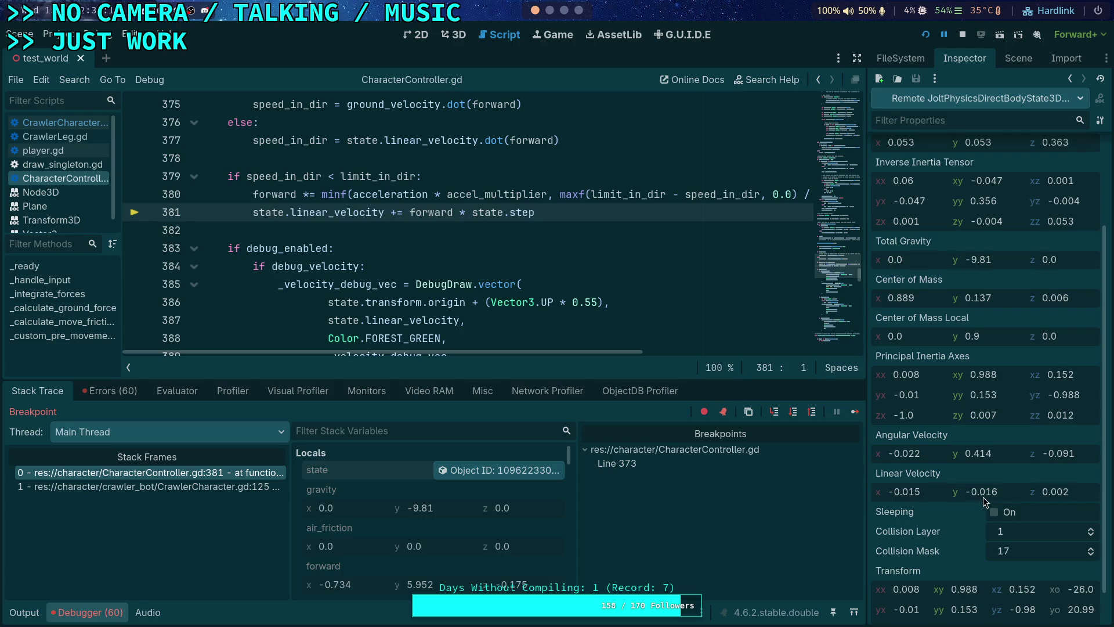
- Step once more to line 383, recheck the state, and open CrawlerCharacter.gd
click(793, 412)
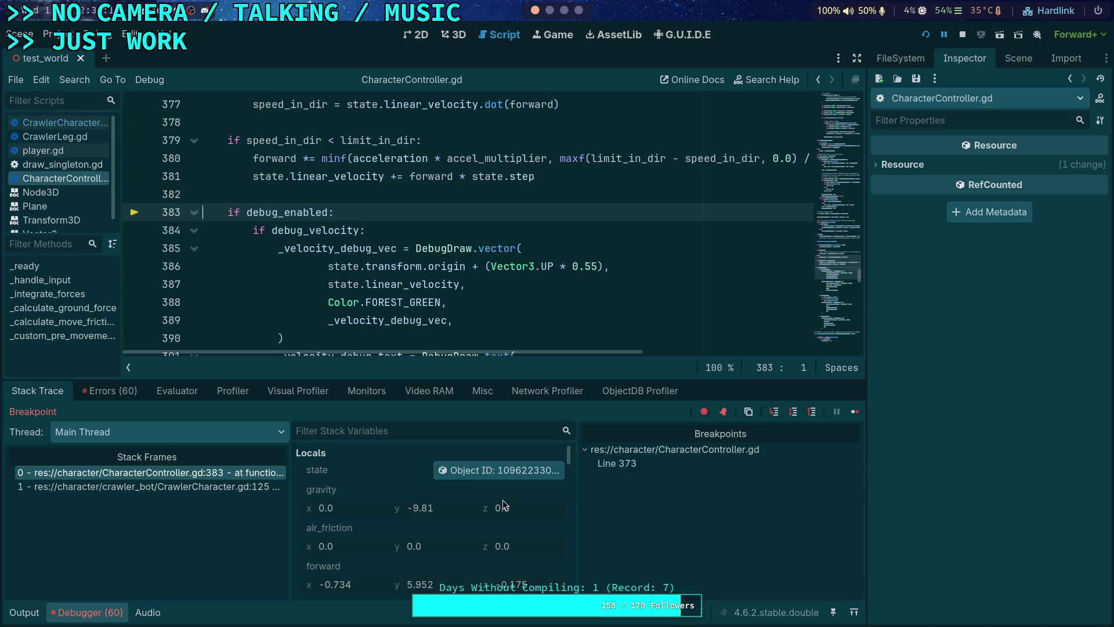
click(499, 470)
scroll(934, 464, down, 3)
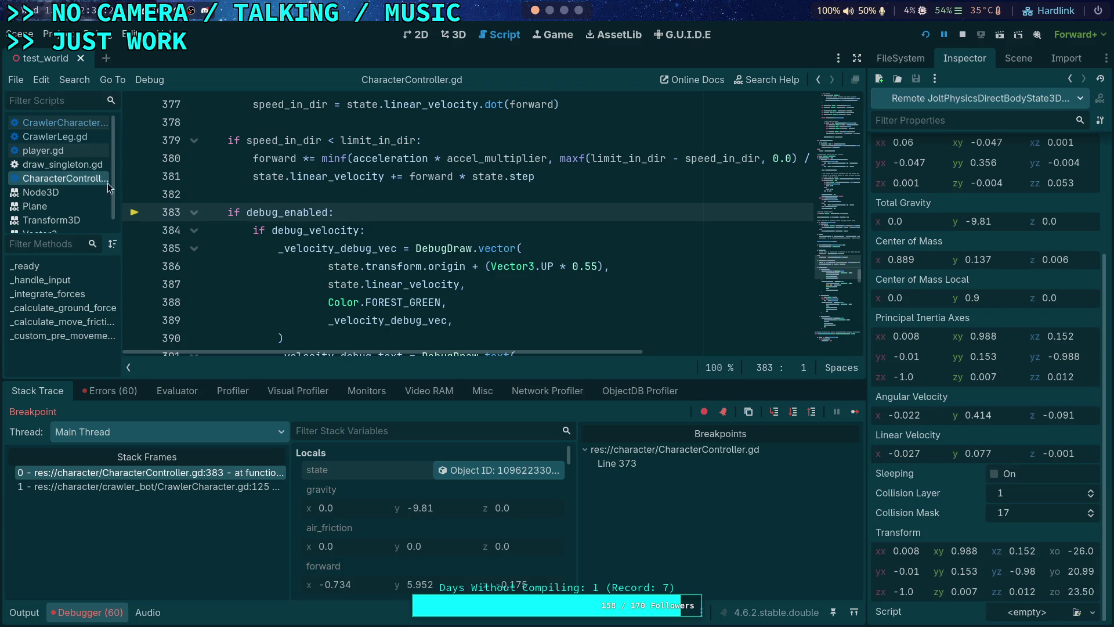
click(71, 127)
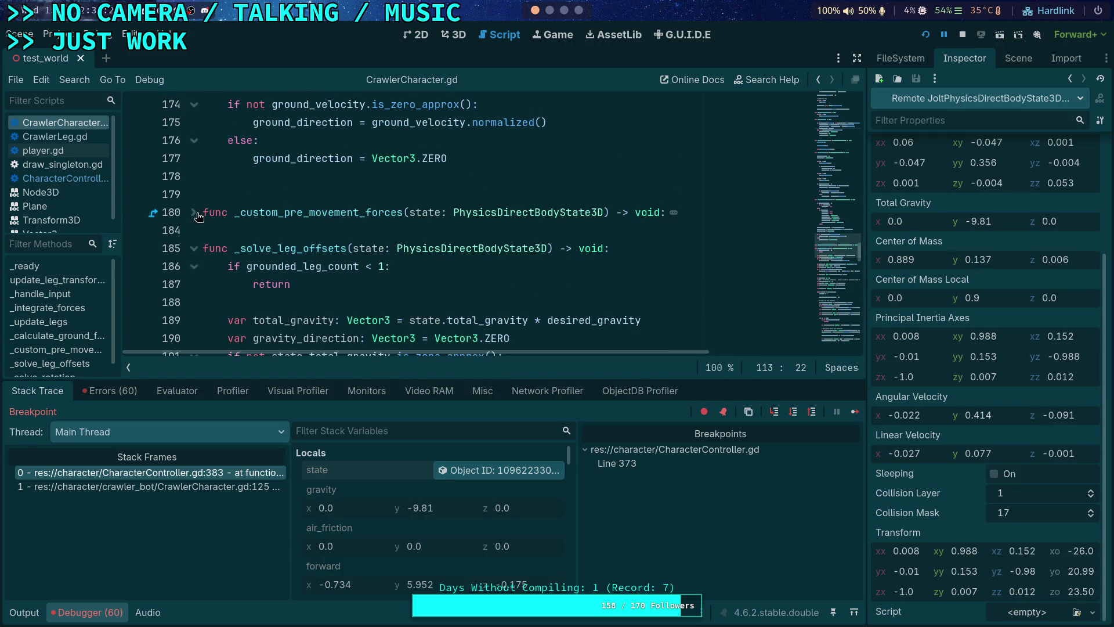
- Unfold _custom_pre_movement_forces and add a breakpoint on line 181
click(194, 213)
click(133, 230)
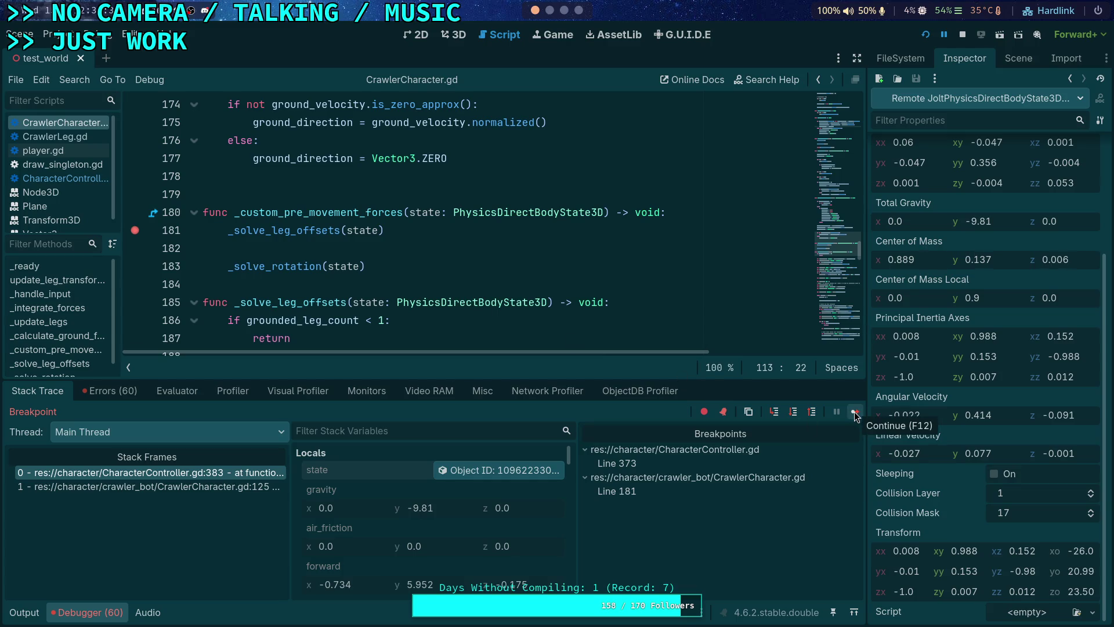
scroll(553, 310, down, 1)
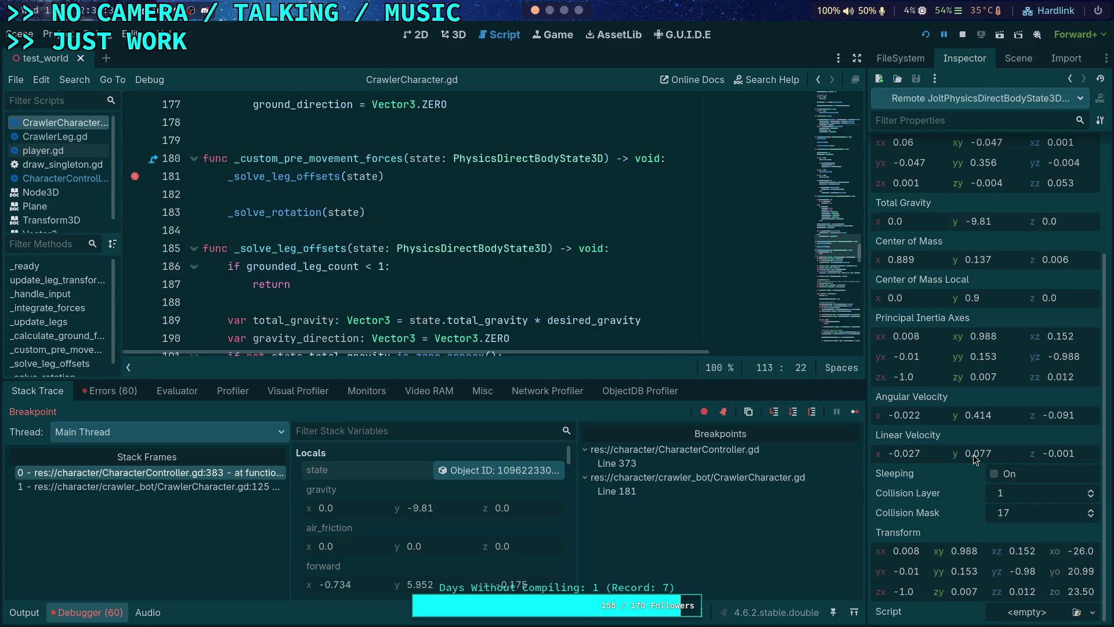
- Resume until execution pauses at line 181 and inspect the physics state there
click(854, 412)
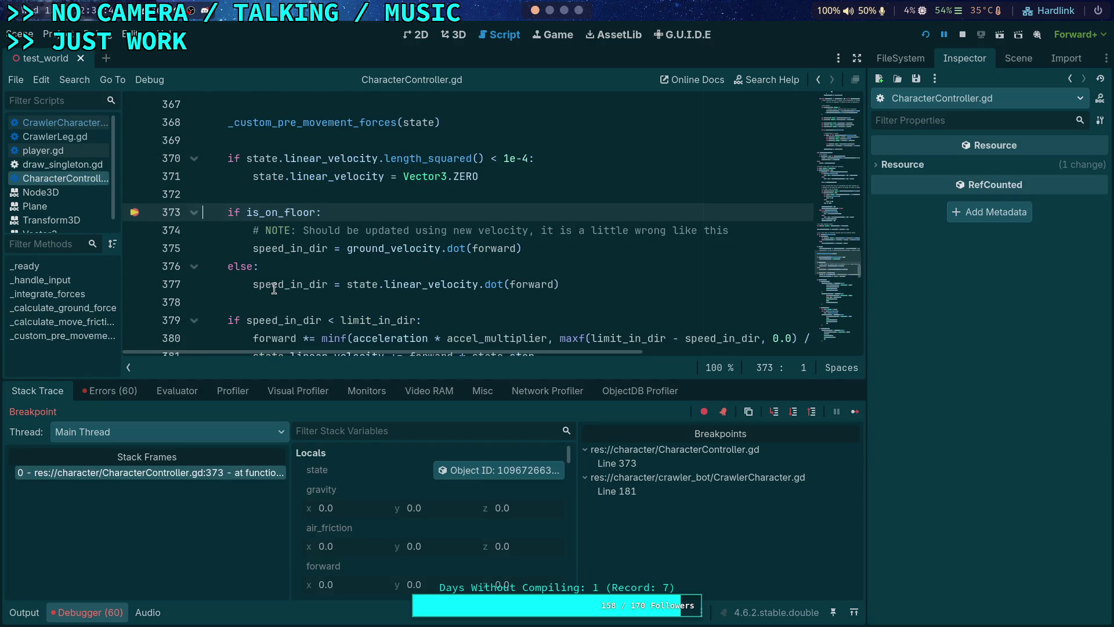
click(854, 411)
click(499, 470)
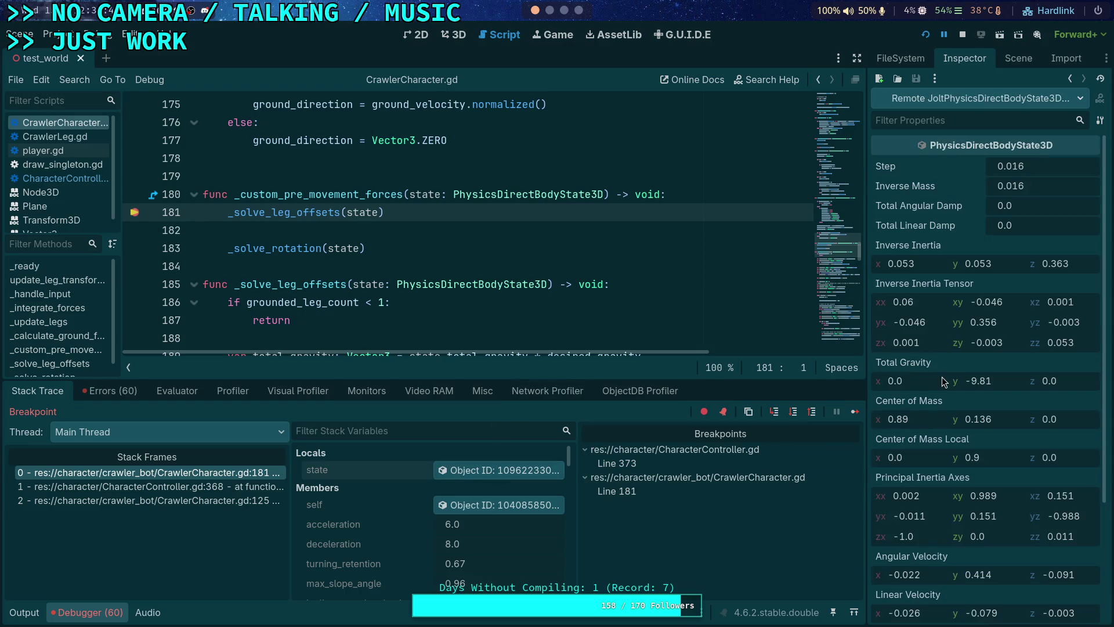
scroll(944, 381, down, 5)
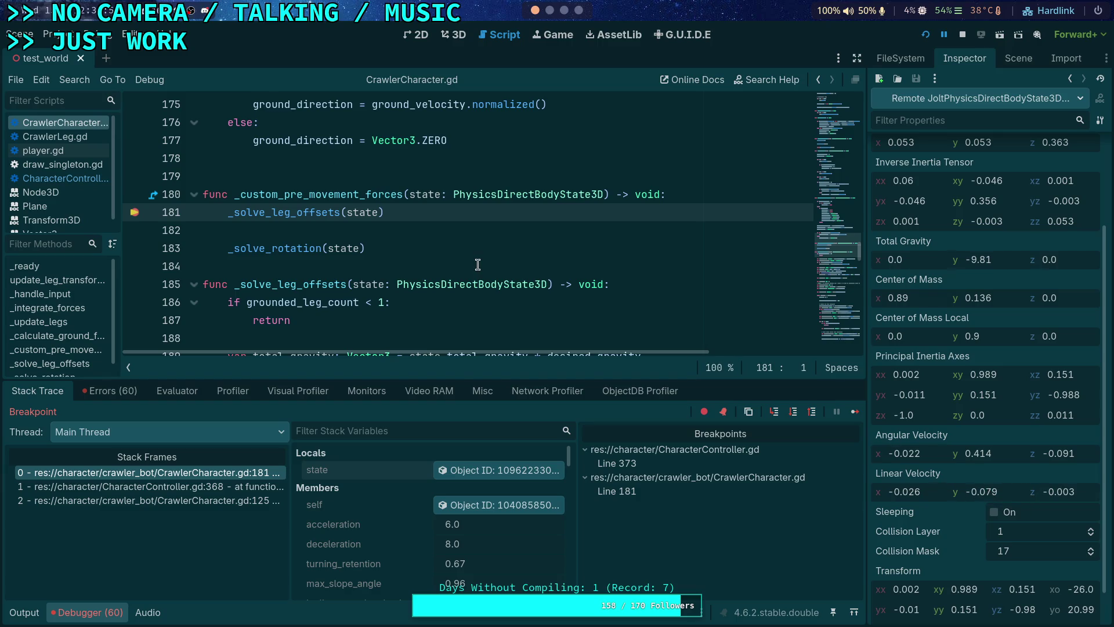
scroll(421, 272, up, 2)
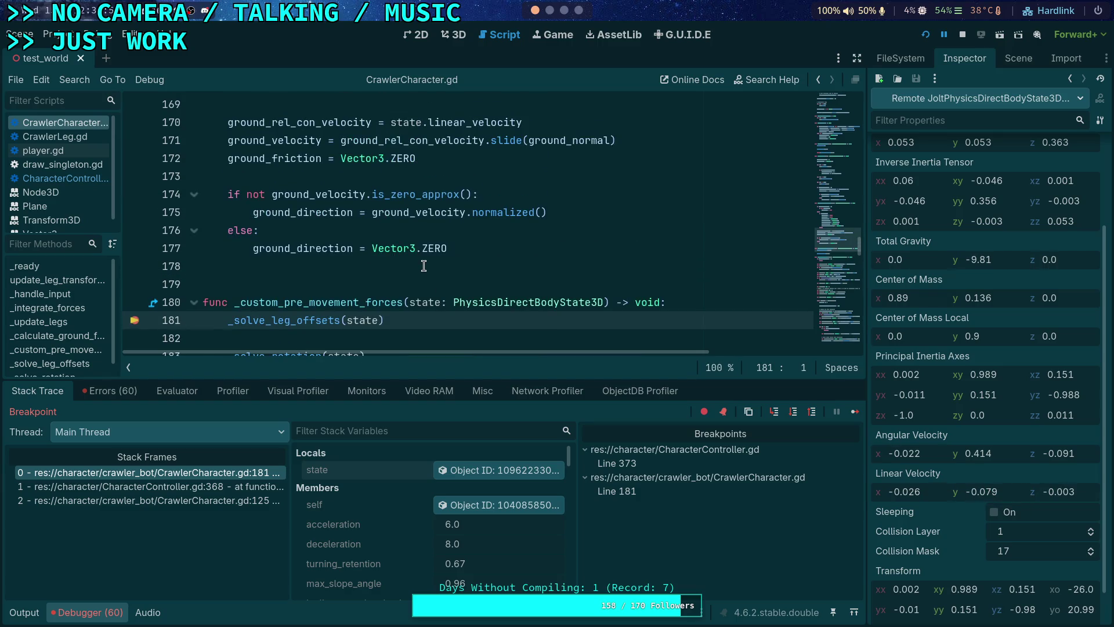
scroll(424, 266, down, 2)
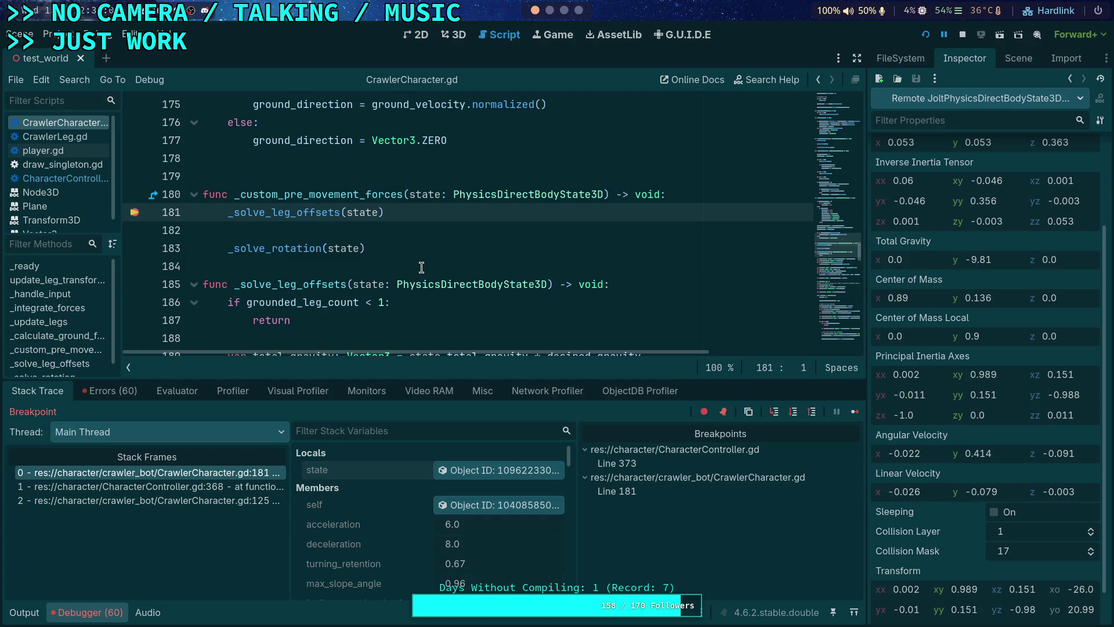
scroll(421, 268, up, 6)
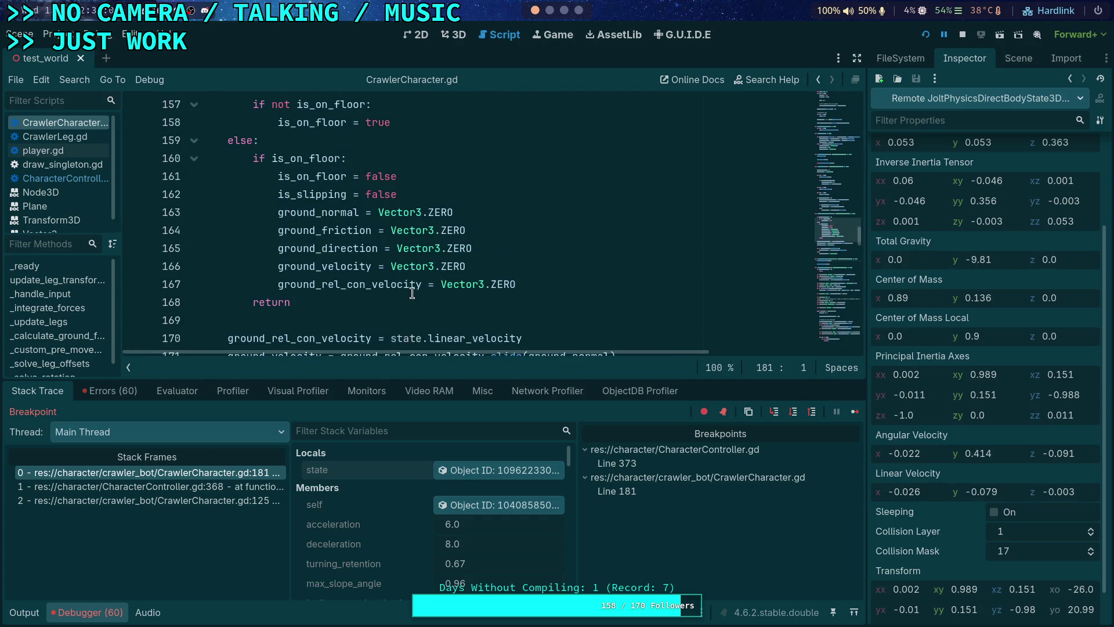
- Review the ground-friction calculation in CharacterController.gd
click(64, 178)
scroll(432, 261, up, 2)
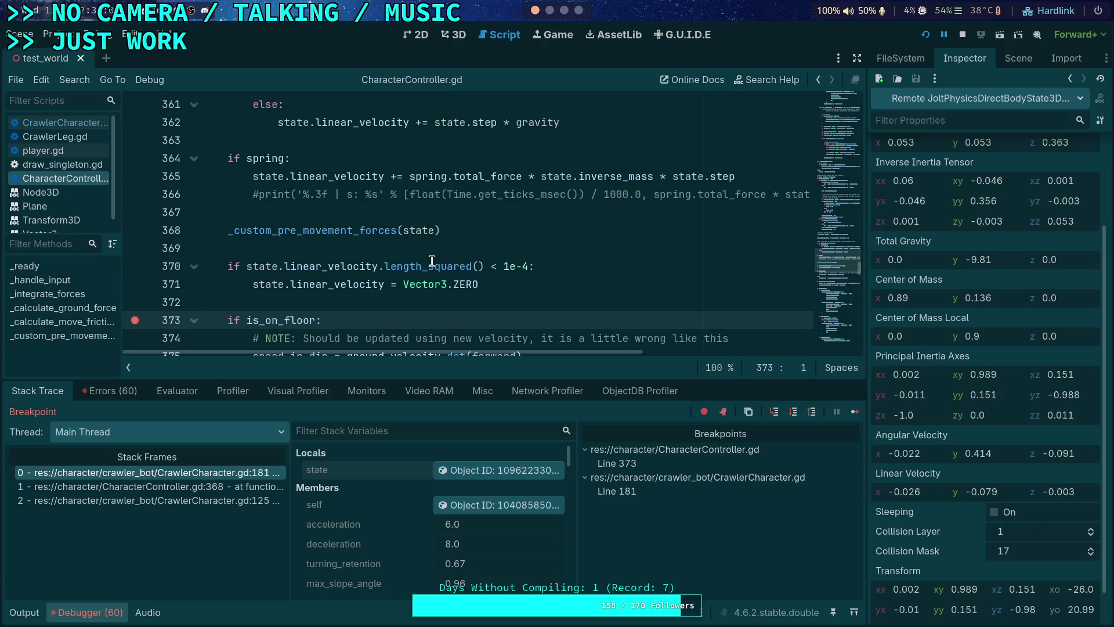
scroll(354, 259, up, 2)
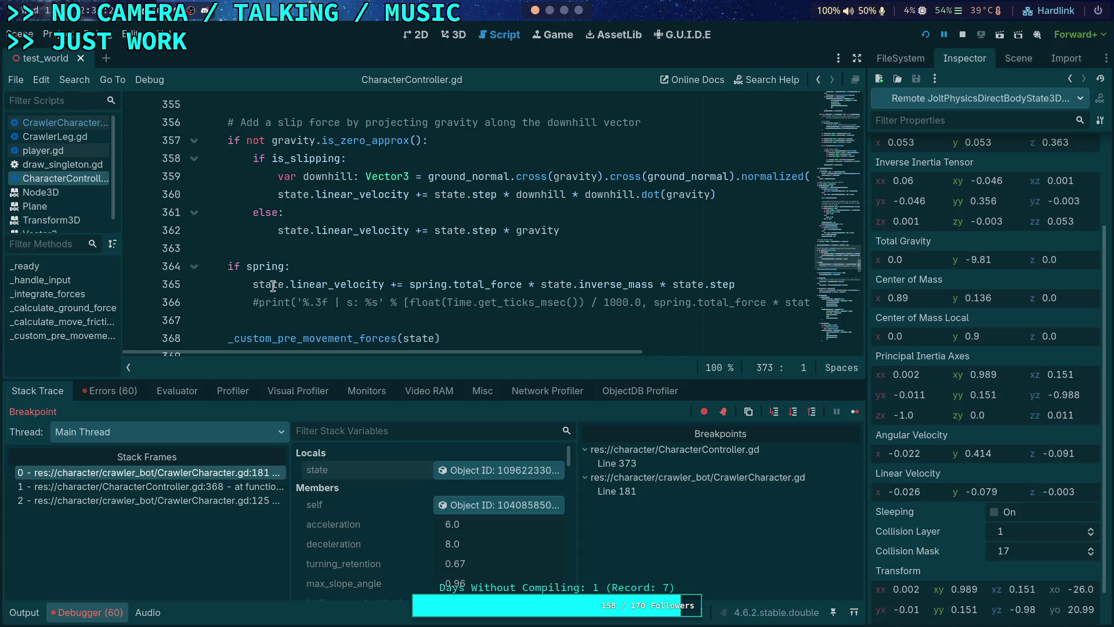
scroll(273, 244, up, 3)
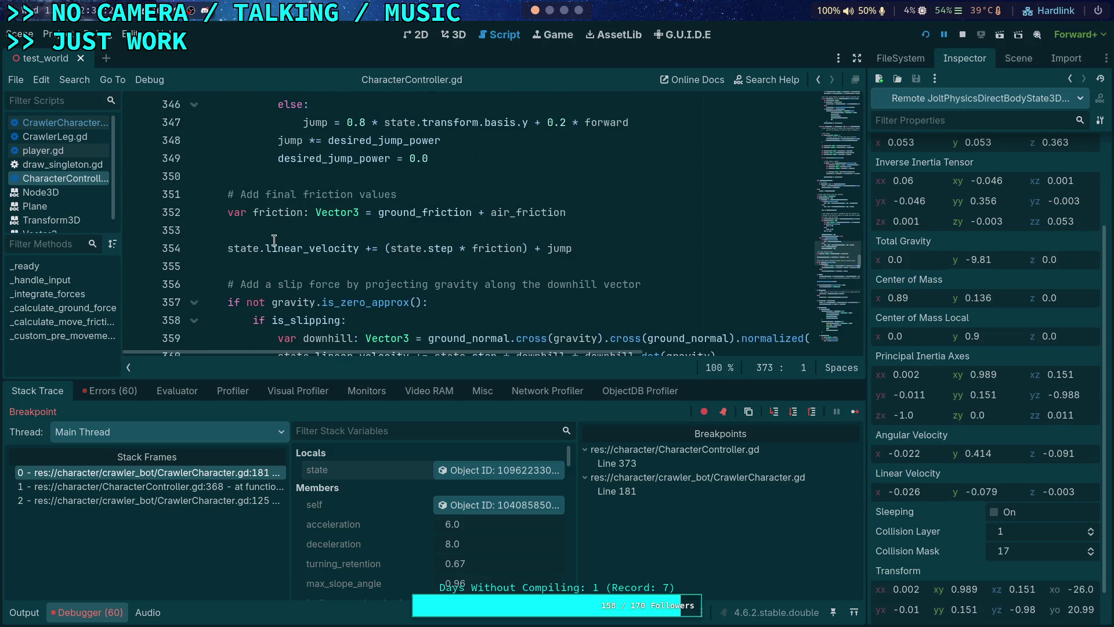
mouse_move(310, 249)
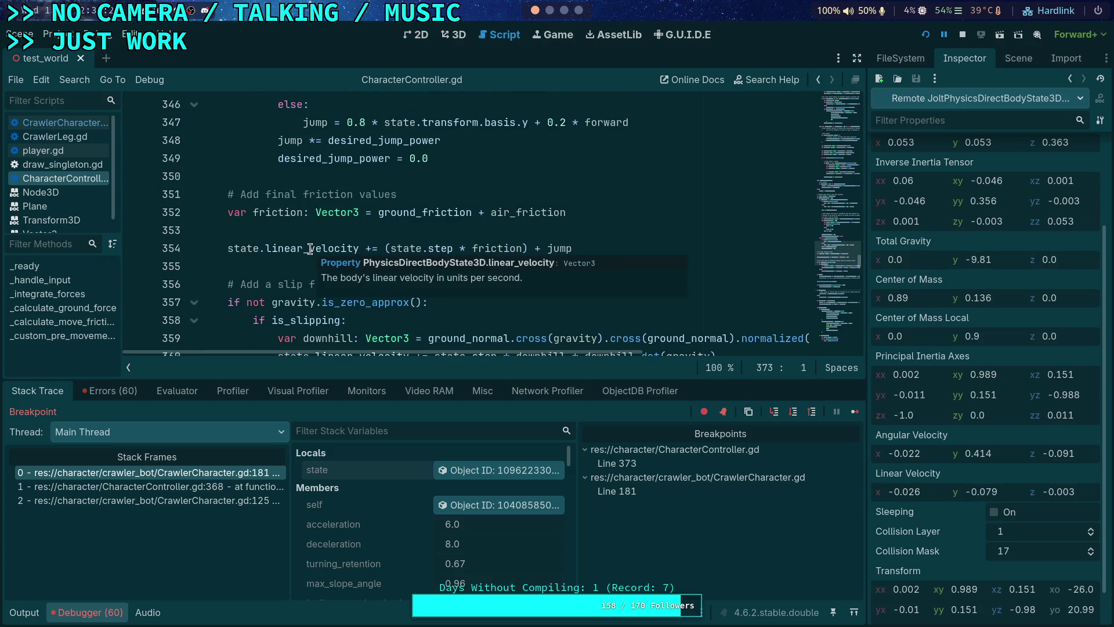
mouse_move(498, 248)
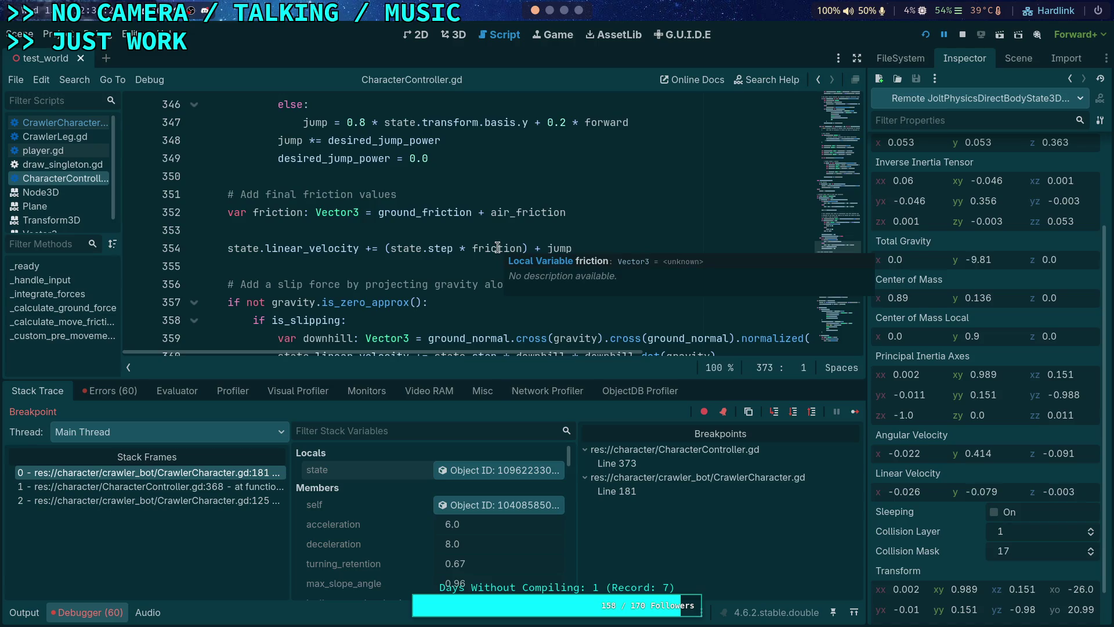
click(277, 224)
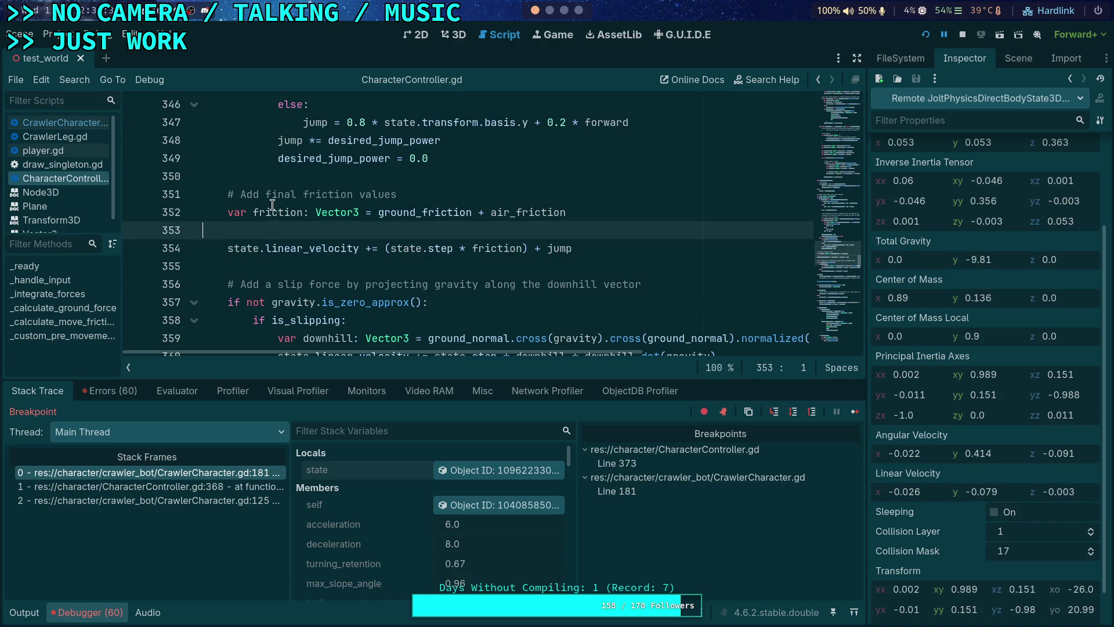
scroll(268, 208, down, 7)
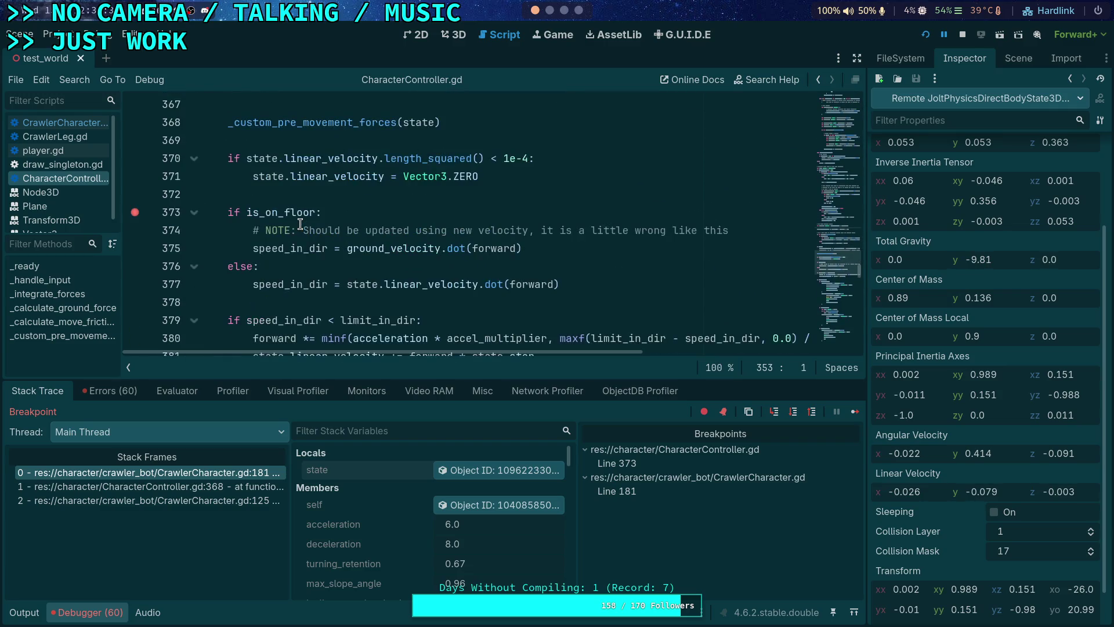
- Back in CrawlerCharacter.gd, step over the leg-offset and rotation solver calls
click(64, 122)
scroll(264, 192, down, 9)
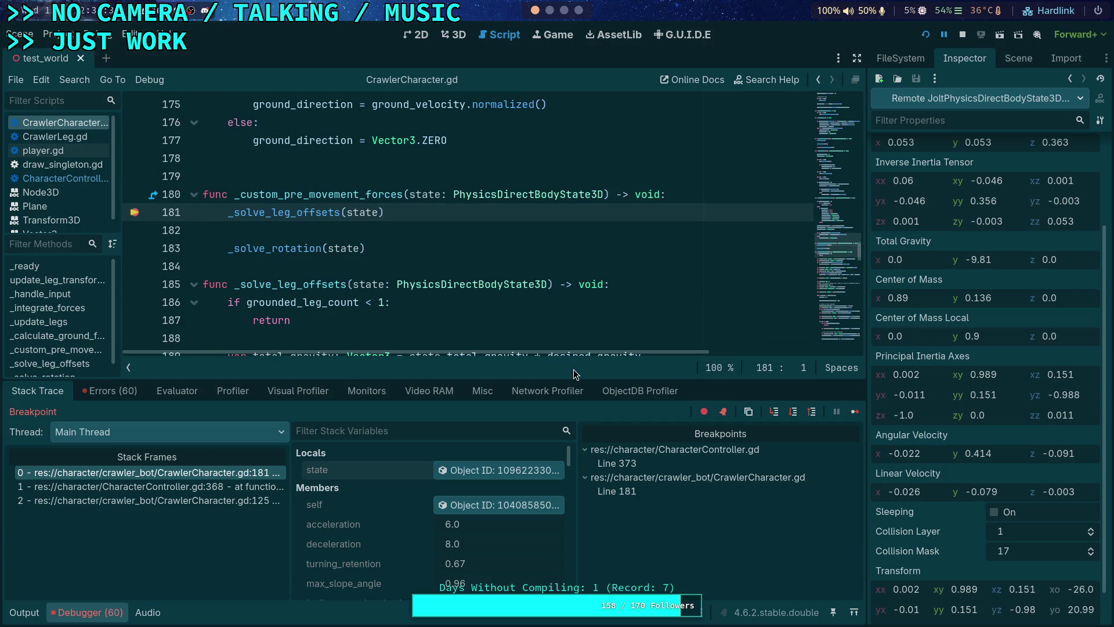
click(794, 411)
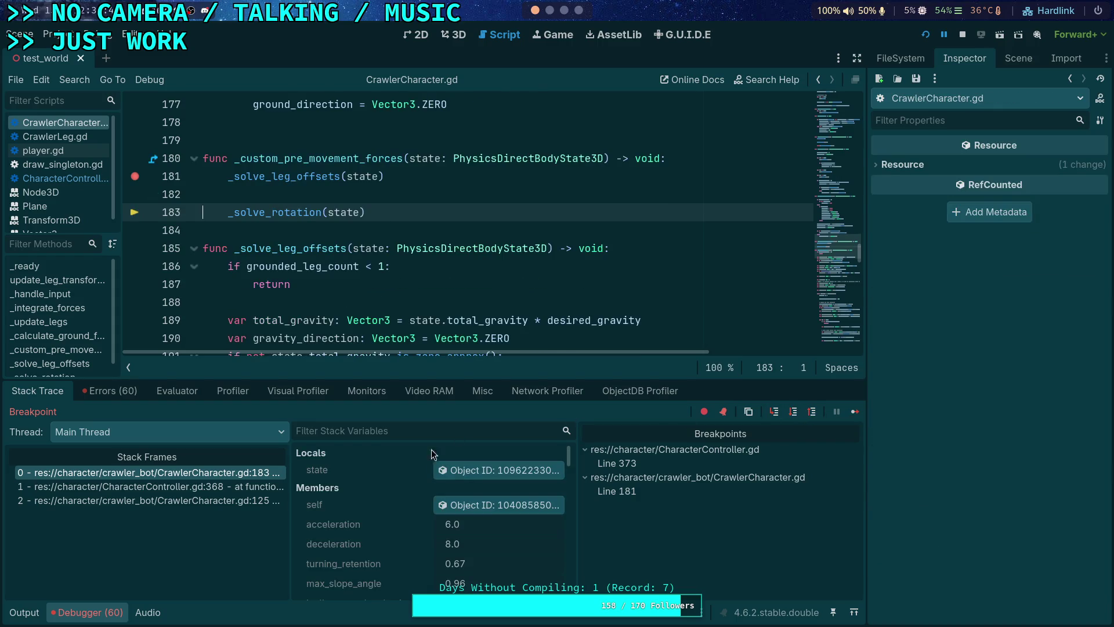
scroll(929, 457, down, 3)
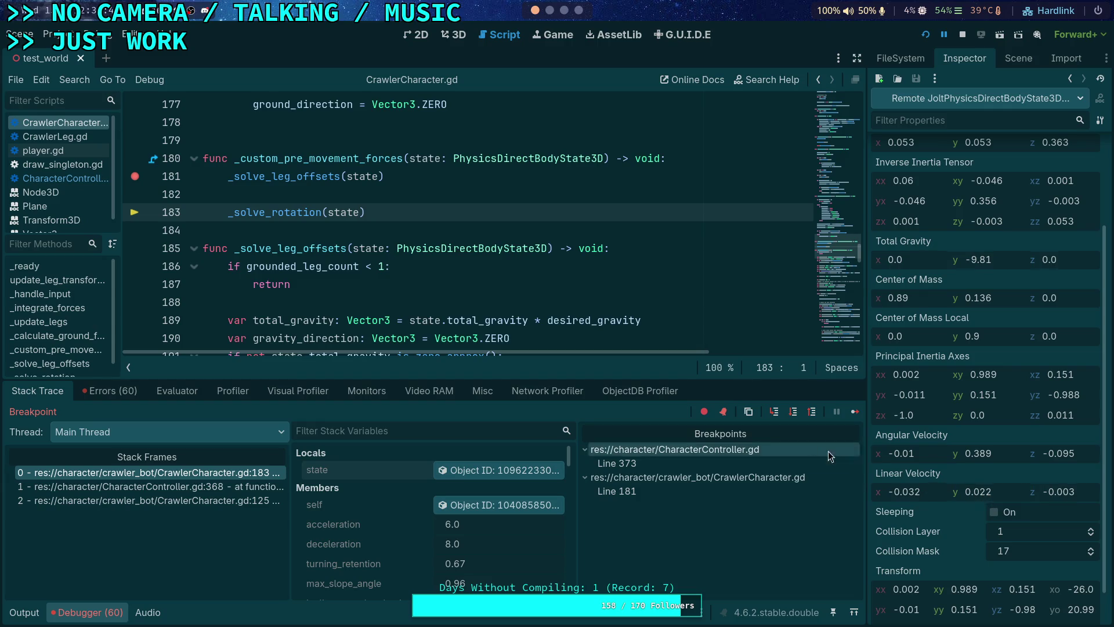
click(793, 411)
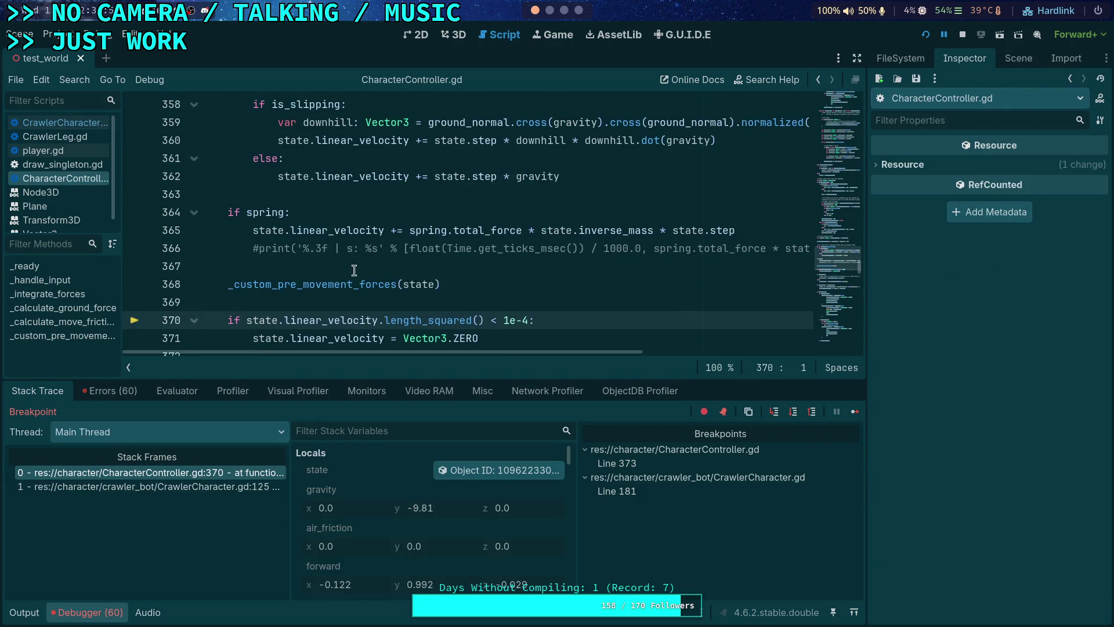
- Read the friction and ground_friction values on line 352 and select ground_friction
scroll(326, 265, up, 3)
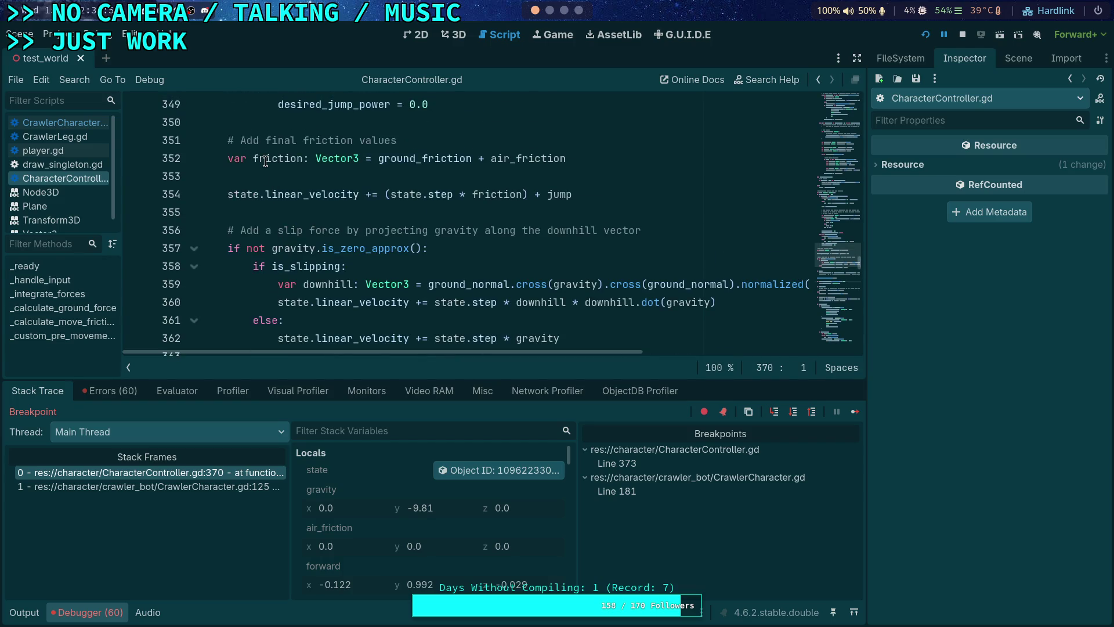
mouse_move(265, 161)
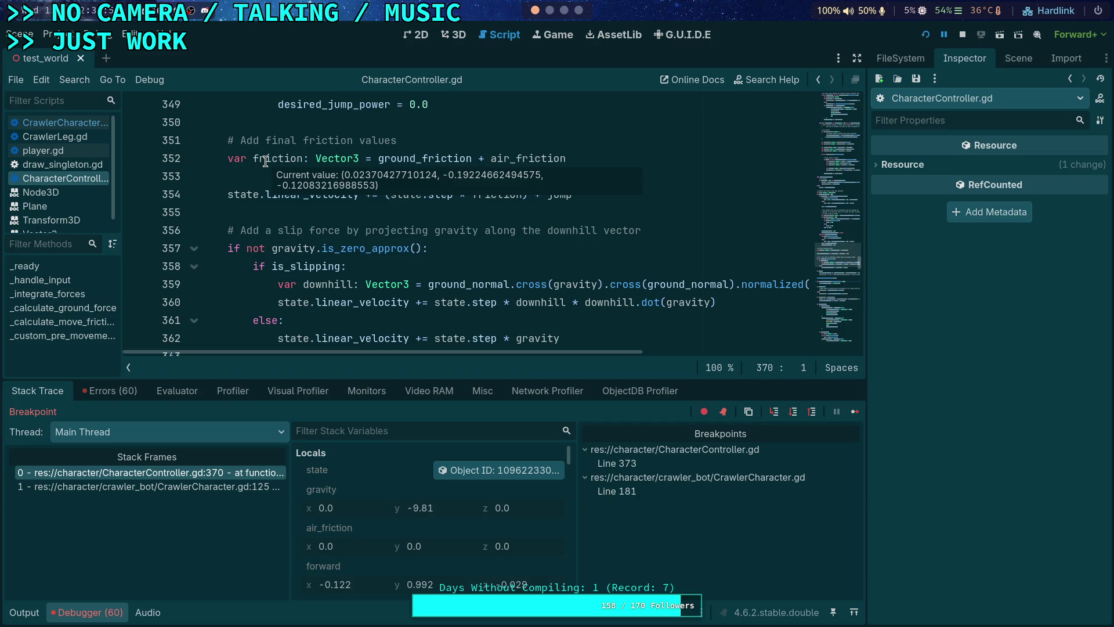
click(265, 162)
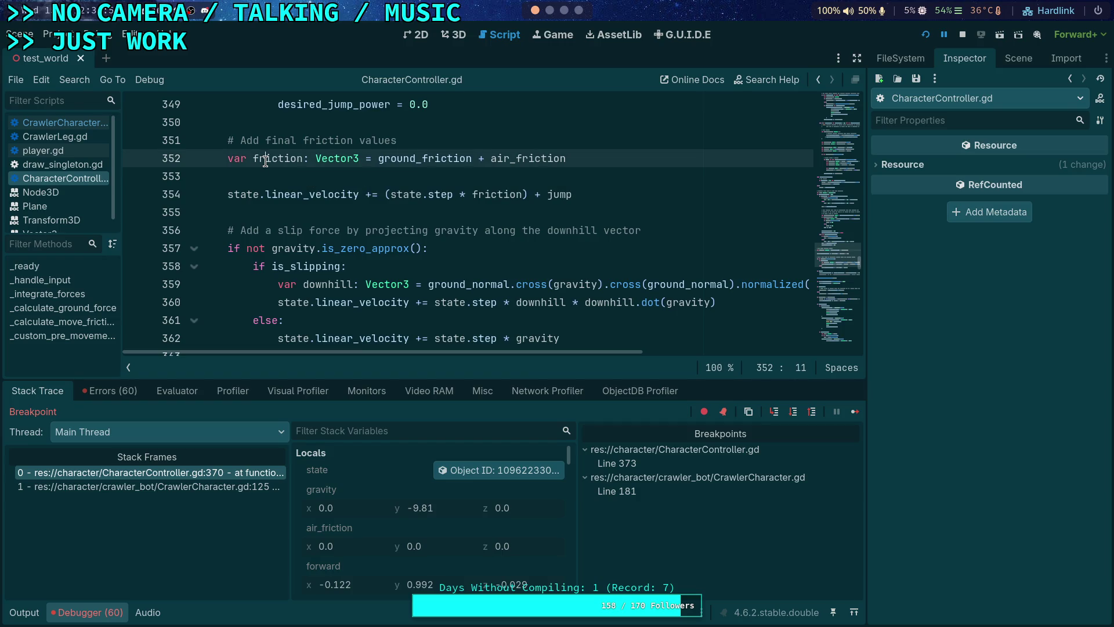
click(418, 158)
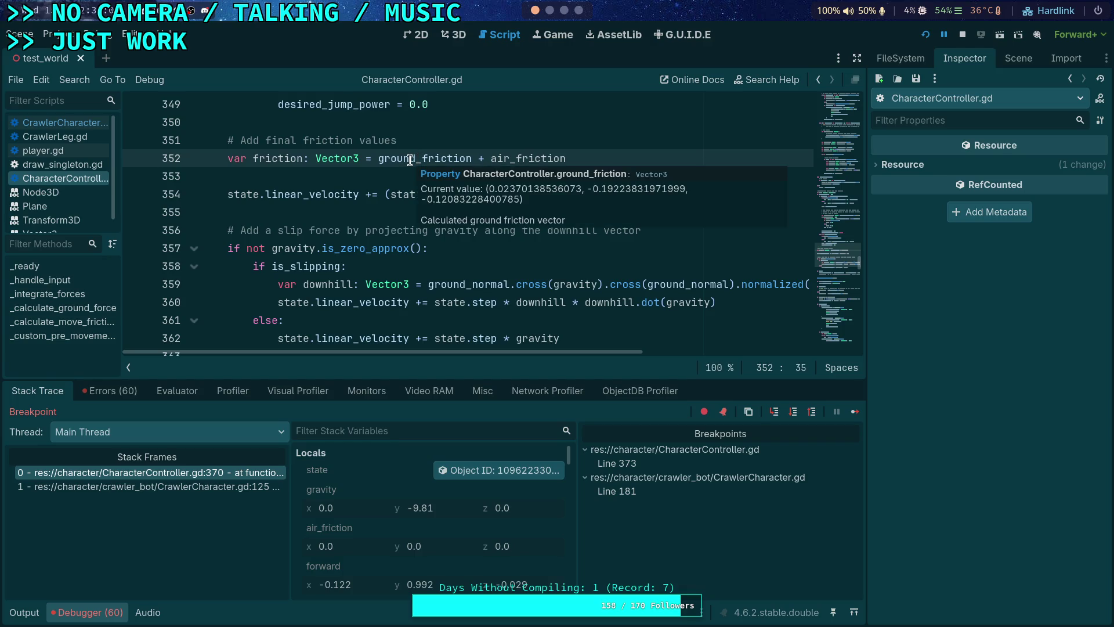
scroll(358, 209, up, 3)
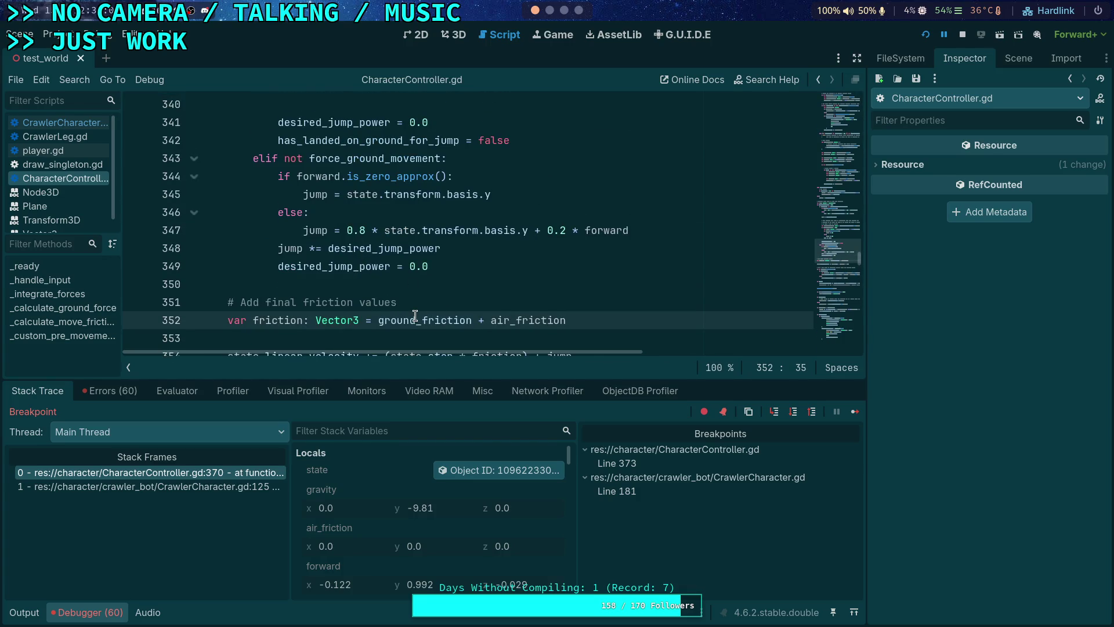
mouse_move(415, 315)
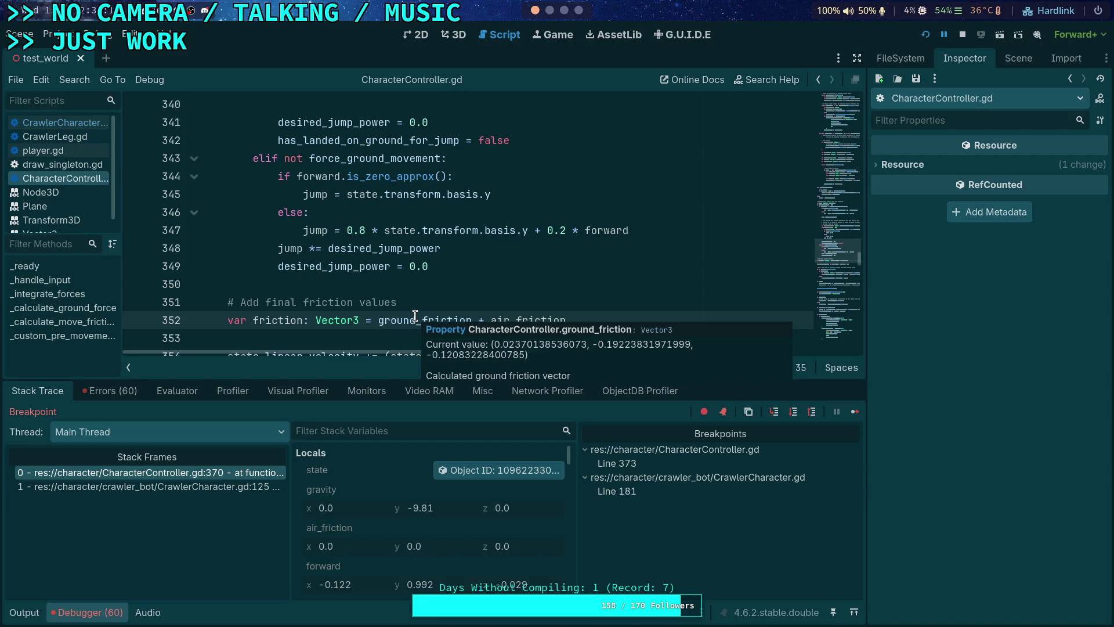
double_click(413, 319)
scroll(385, 307, down, 6)
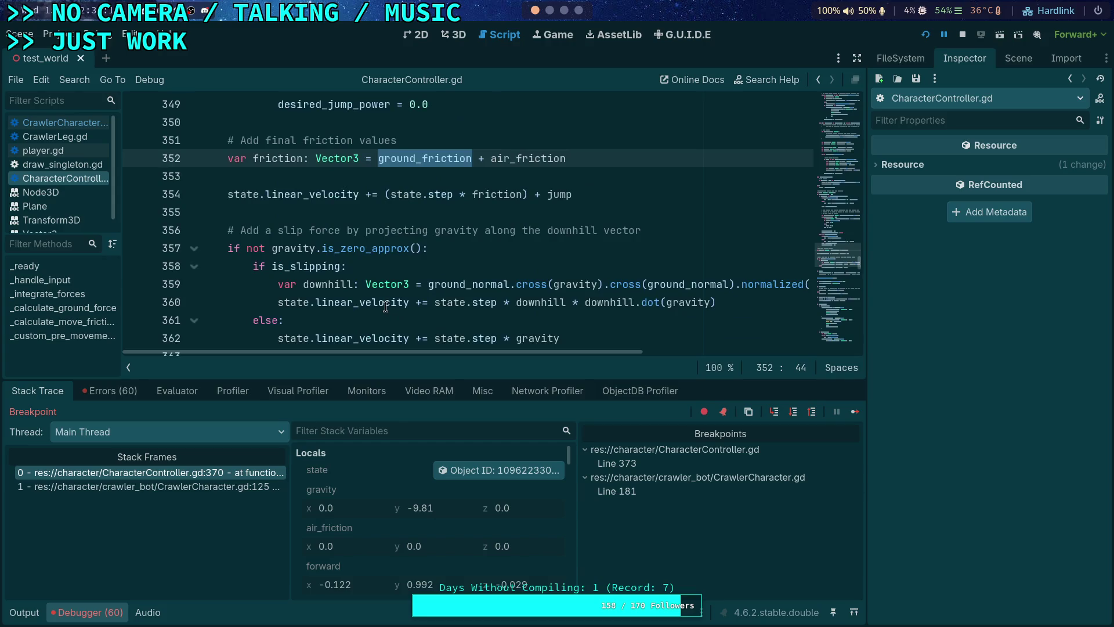
scroll(385, 306, up, 14)
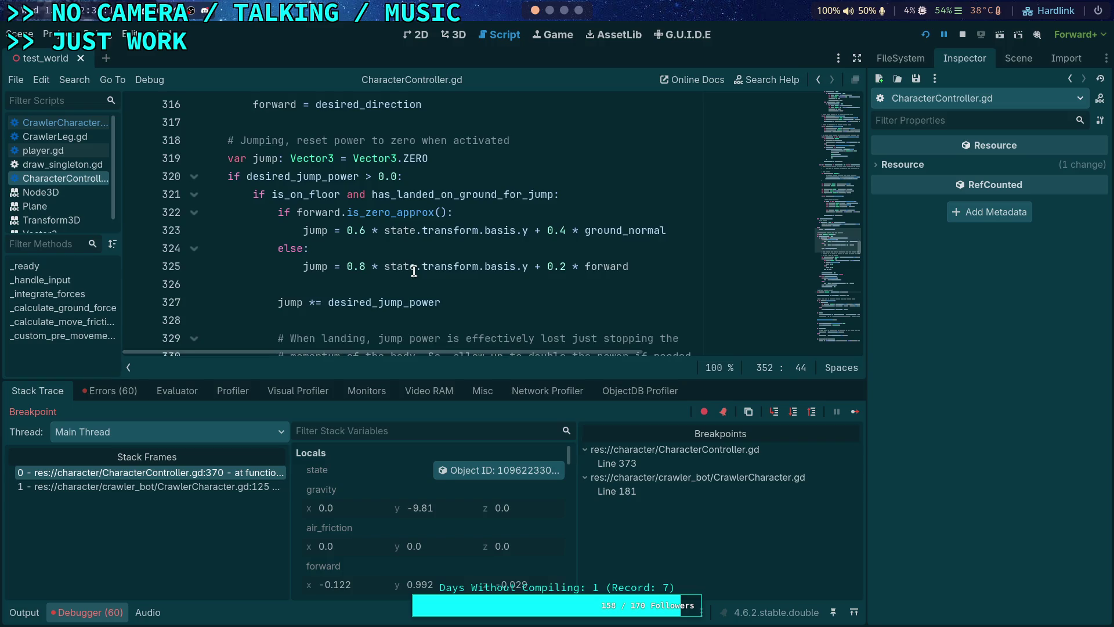
scroll(414, 270, down, 9)
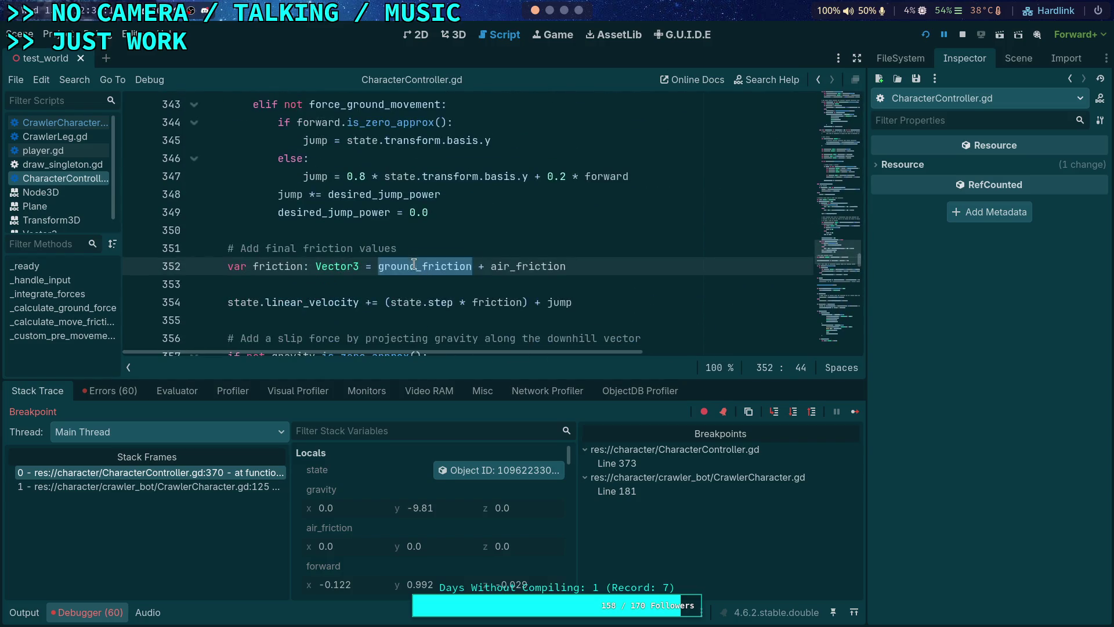
- Search ground_friction backward to match 11 of 16 and confirm limit_in_dir reads 3.0
mouse_move(410, 257)
key(ctrl+f)
click(658, 367)
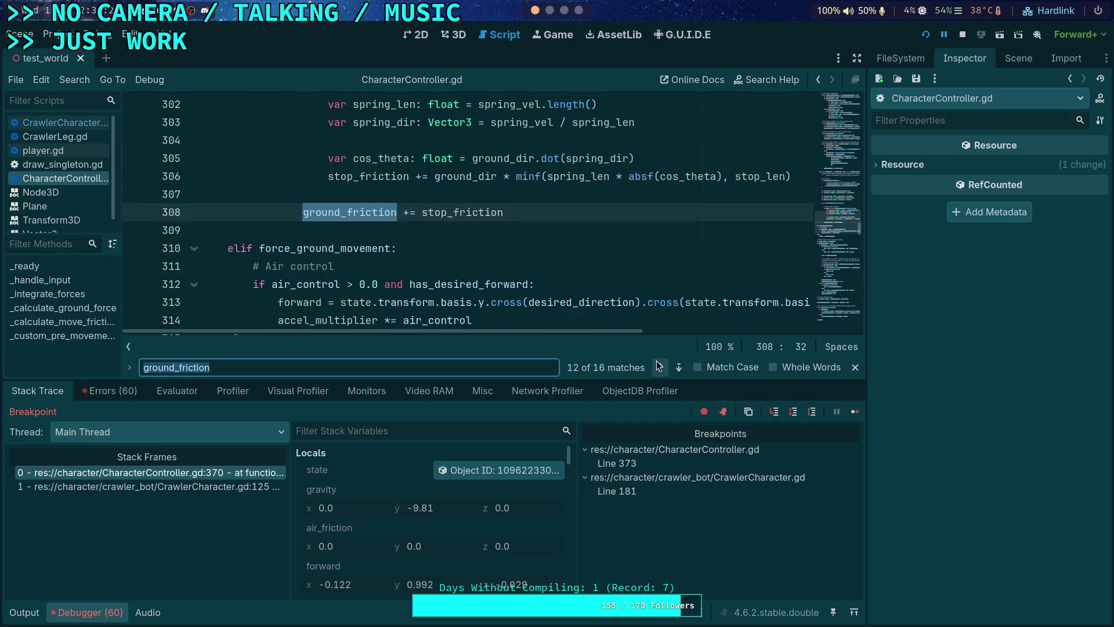
scroll(543, 287, up, 4)
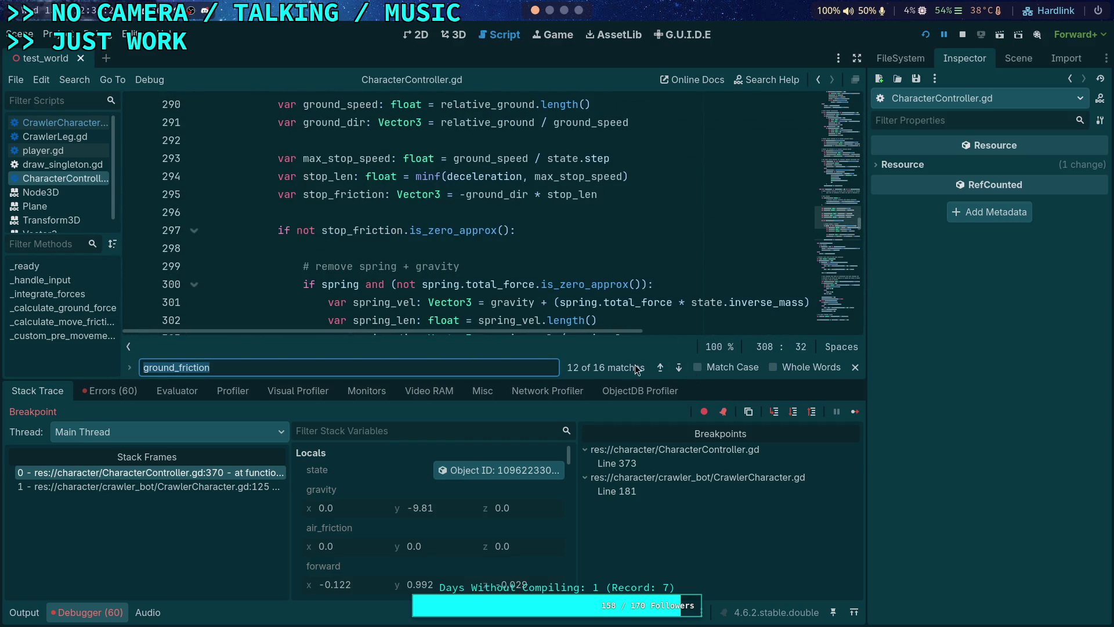
click(660, 367)
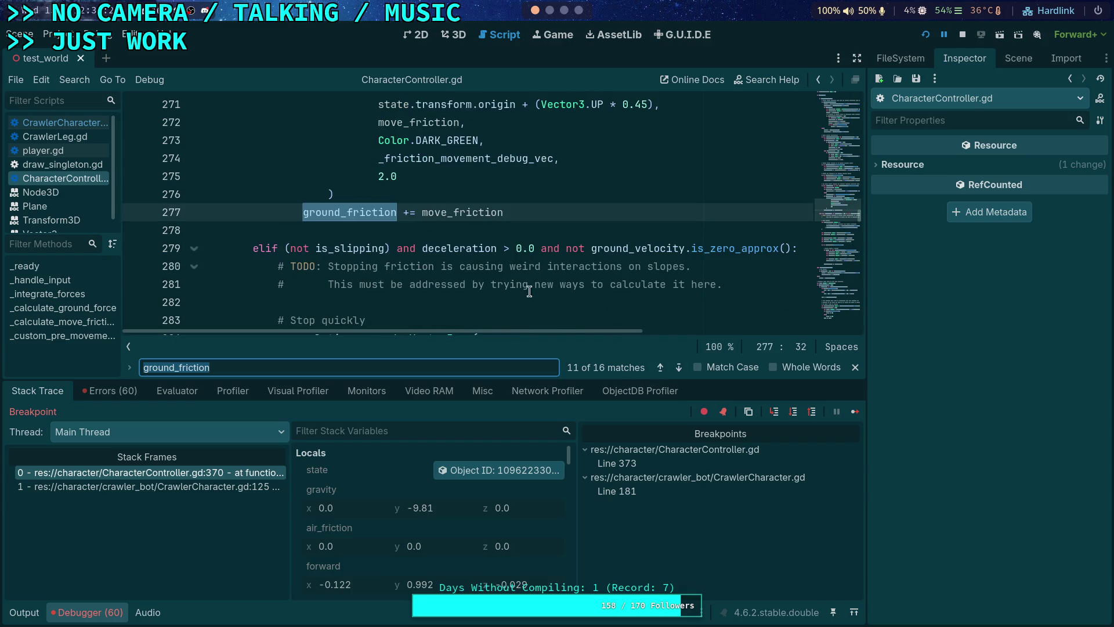
scroll(458, 258, up, 4)
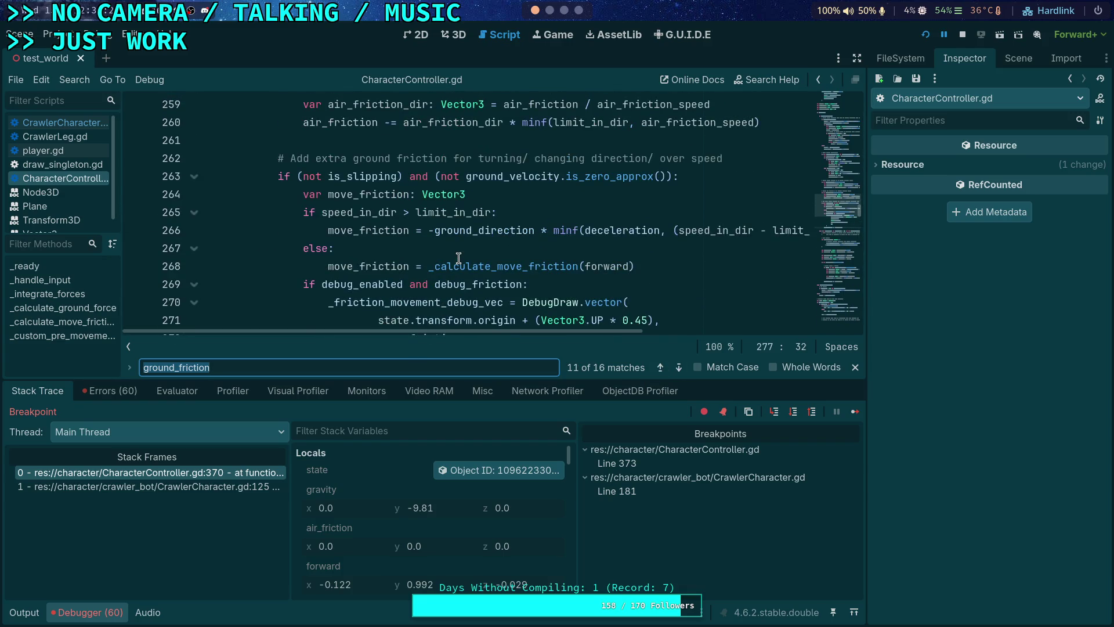
scroll(458, 258, up, 5)
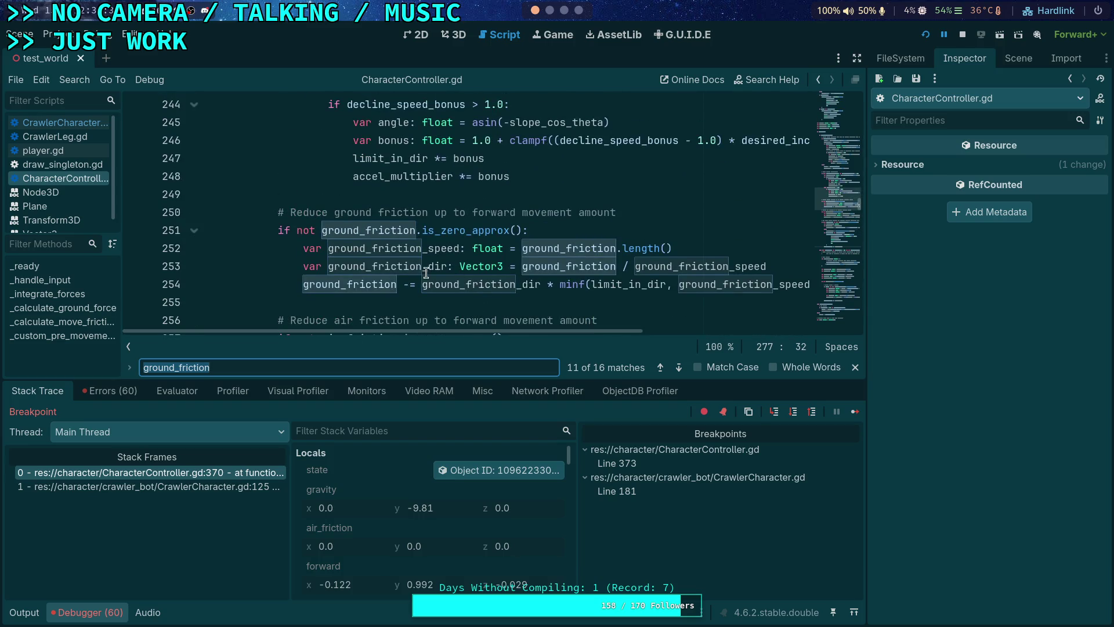
mouse_move(538, 331)
mouse_down()
mouse_move(580, 332)
mouse_move(556, 333)
mouse_up()
mouse_move(583, 282)
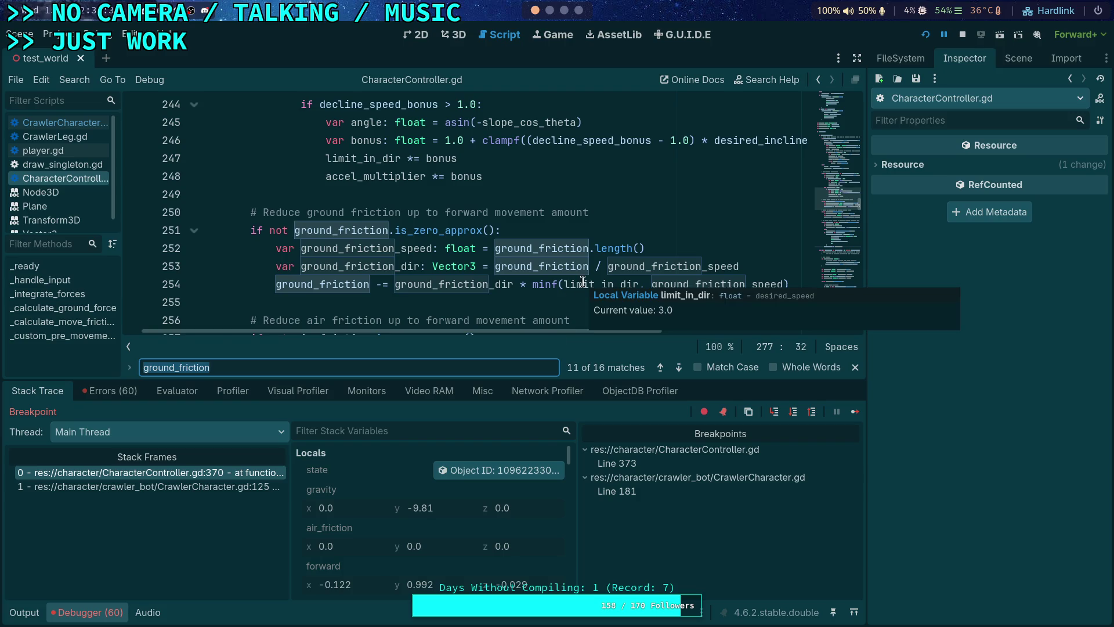
mouse_move(334, 284)
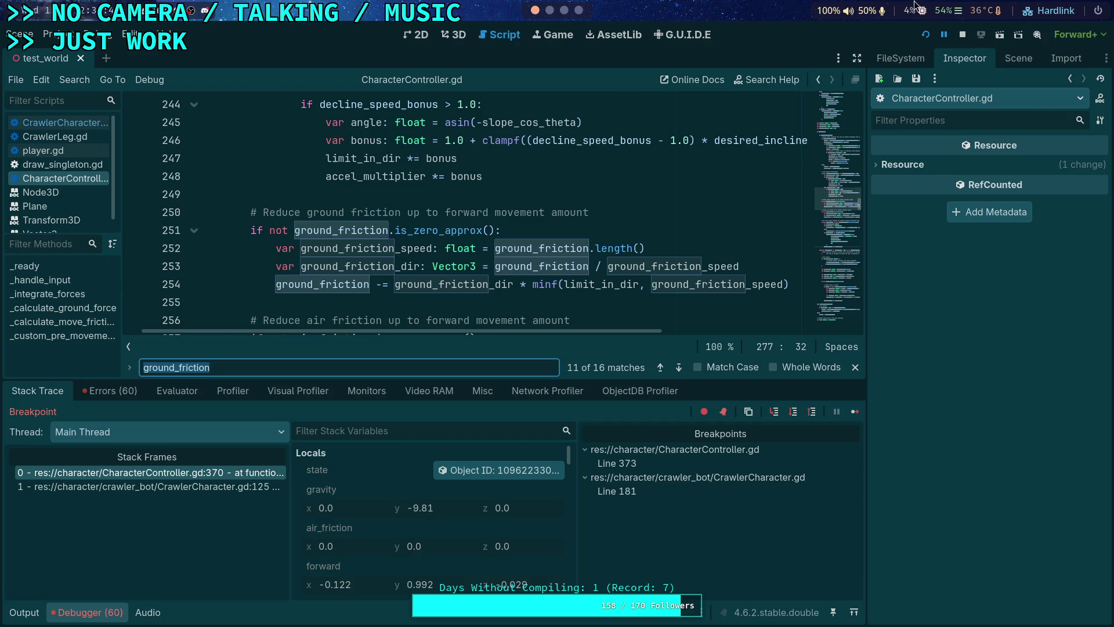
- Stop the debug session, close the search bar, and reopen CrawlerCharacter.gd
click(965, 38)
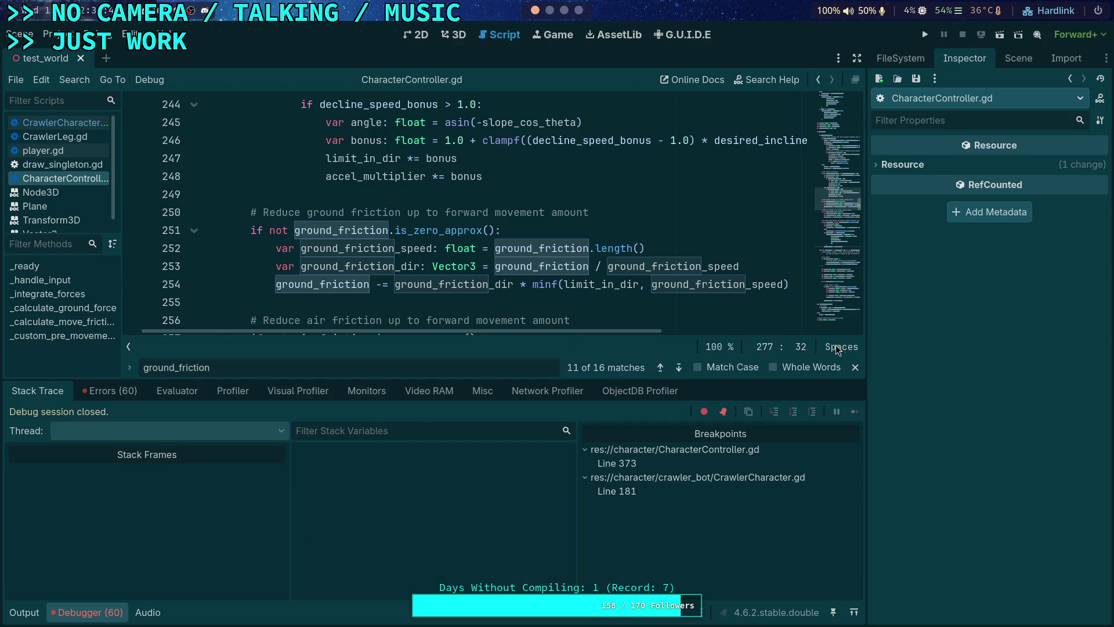
click(851, 368)
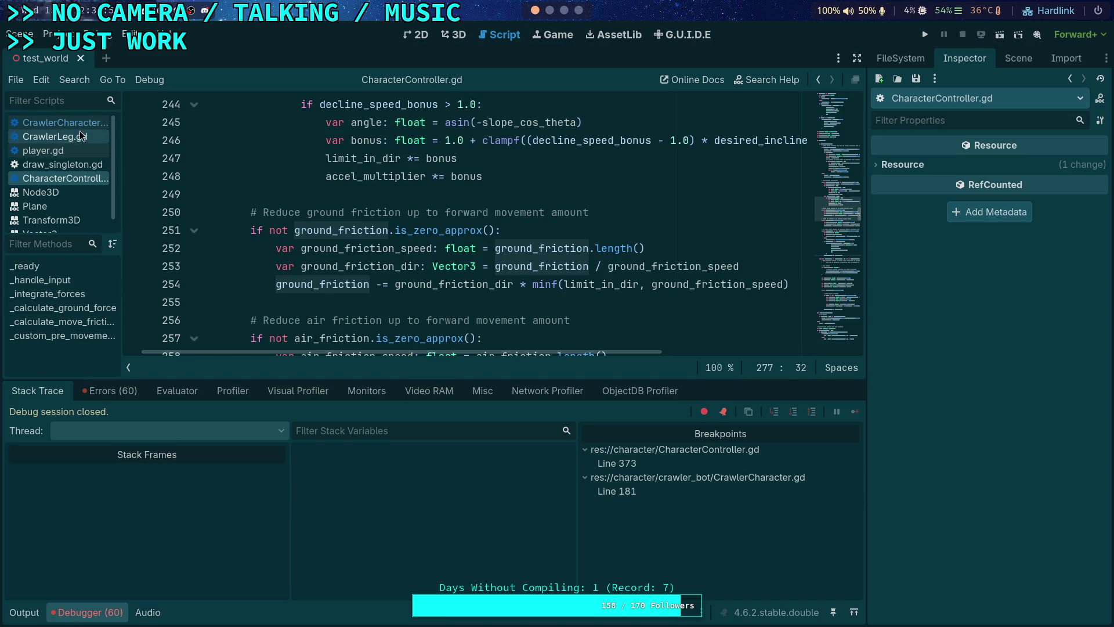
click(83, 126)
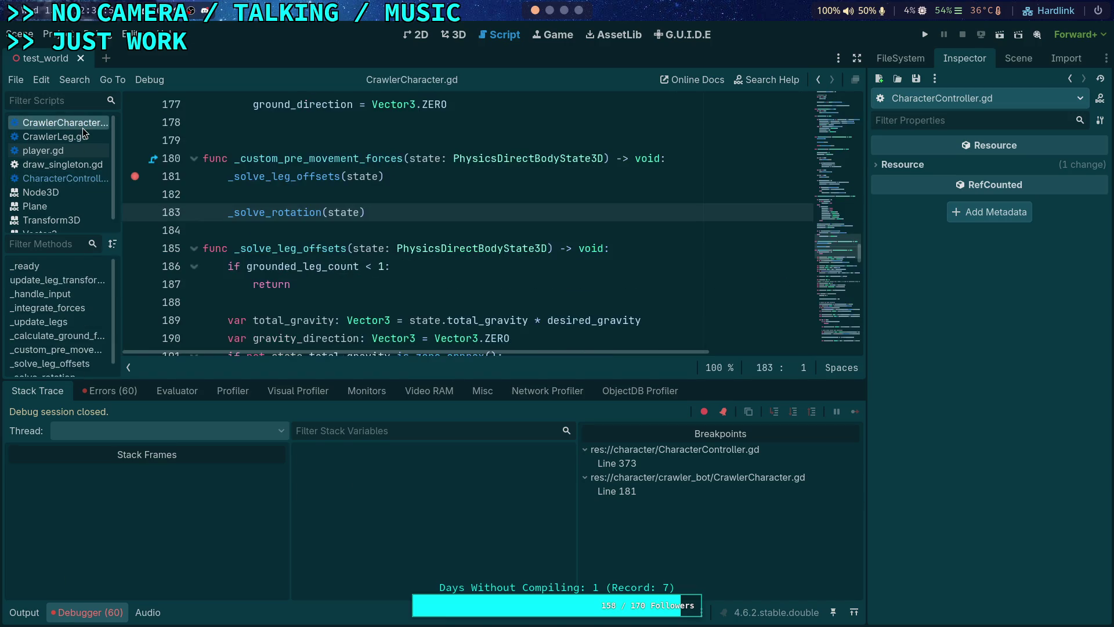
- Enable Velocity, Forward, Normal and Friction debug drawing on CrawlerBot's controller
click(1027, 65)
click(933, 423)
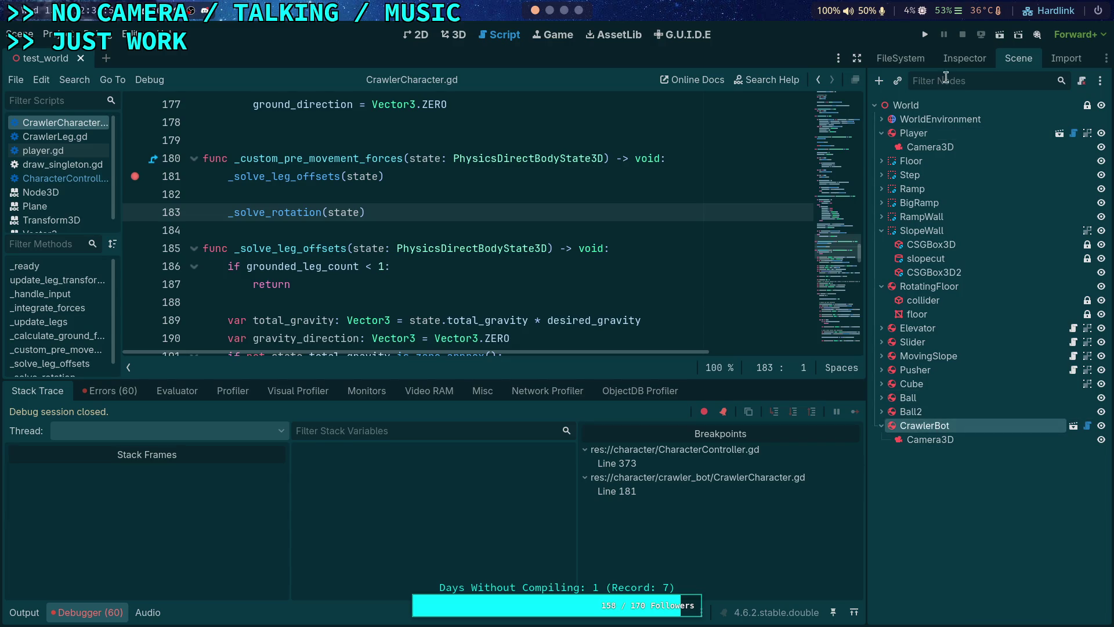
click(964, 58)
scroll(951, 267, down, 3)
click(898, 367)
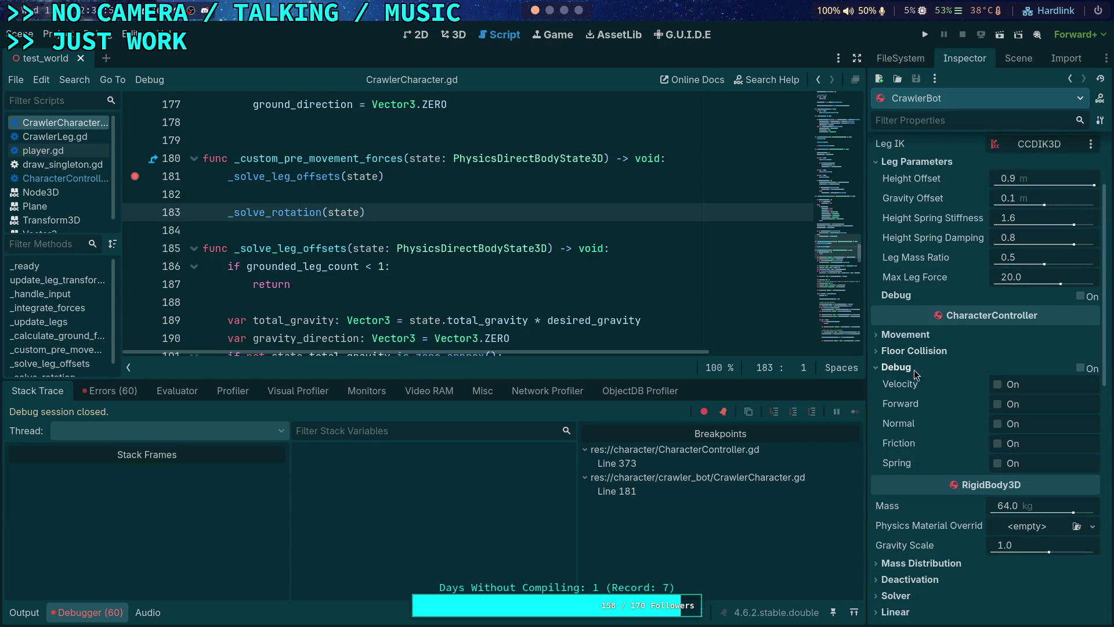
click(997, 384)
click(998, 403)
click(997, 424)
click(997, 444)
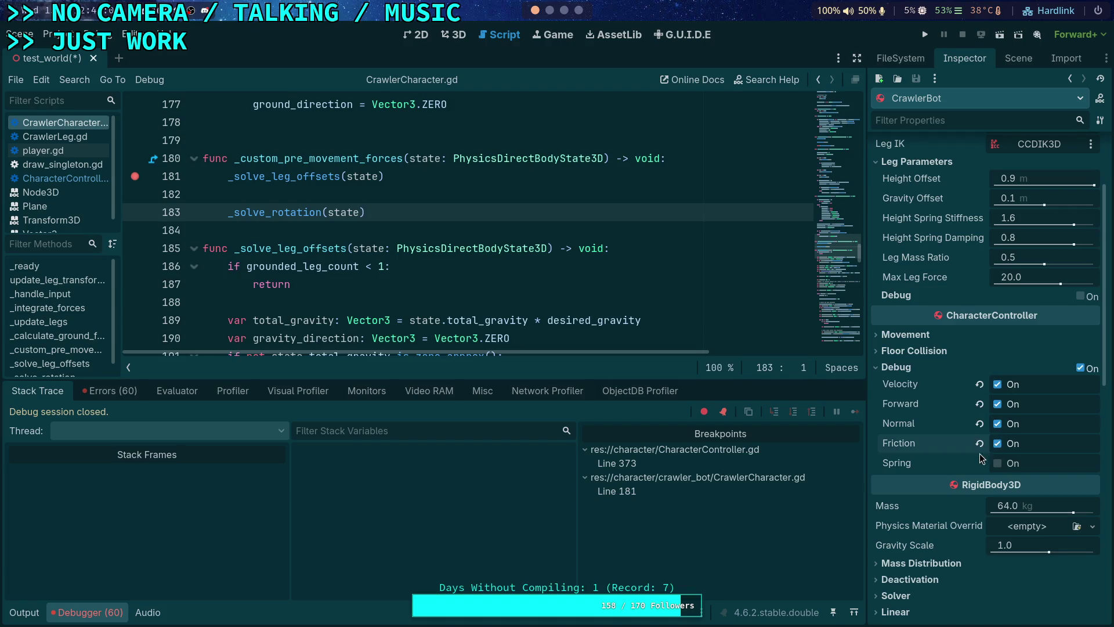
- Glance at the floor collision and movement settings, then save the test_world scene
click(917, 350)
click(942, 350)
click(941, 341)
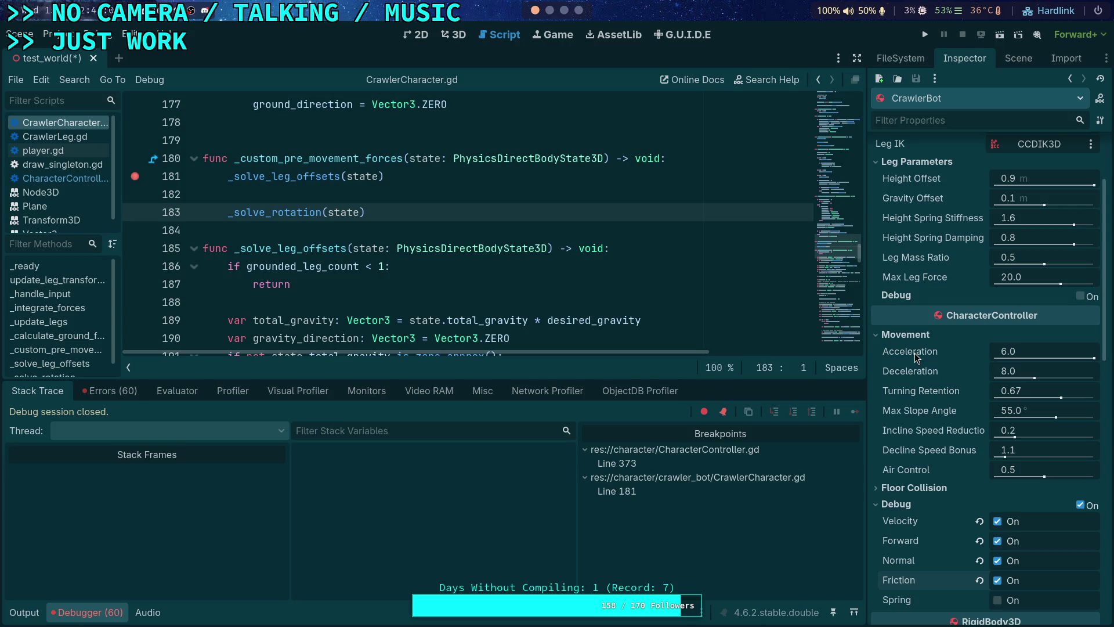
mouse_move(912, 344)
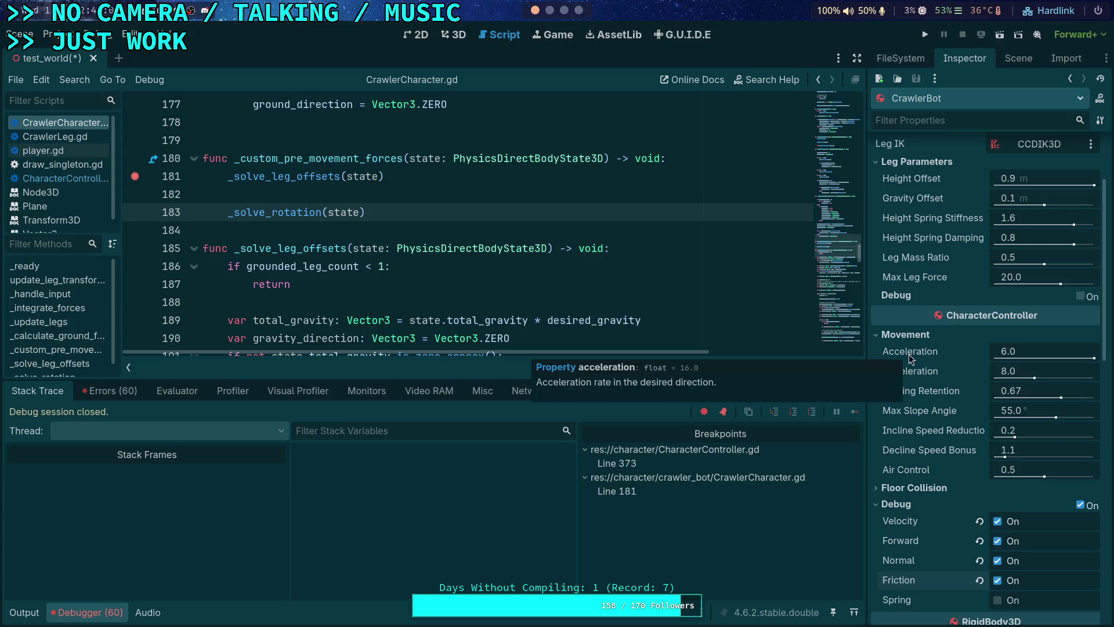
click(905, 335)
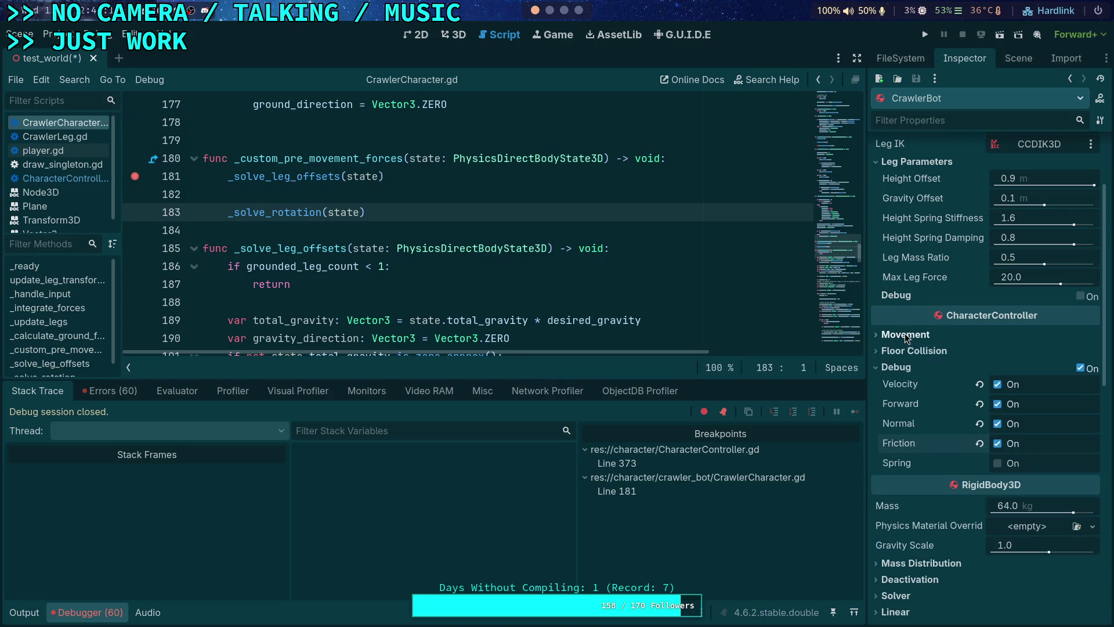
key(ctrl+s)
- Briefly run the project, then remove the line 181 and line 373 breakpoints
click(924, 36)
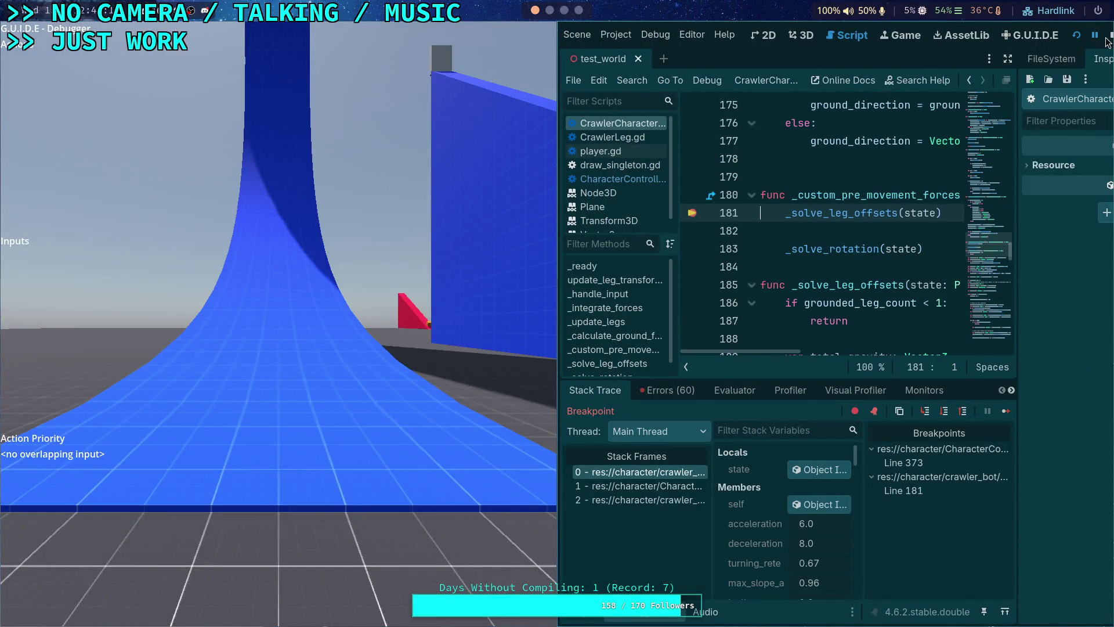
click(1109, 35)
click(135, 212)
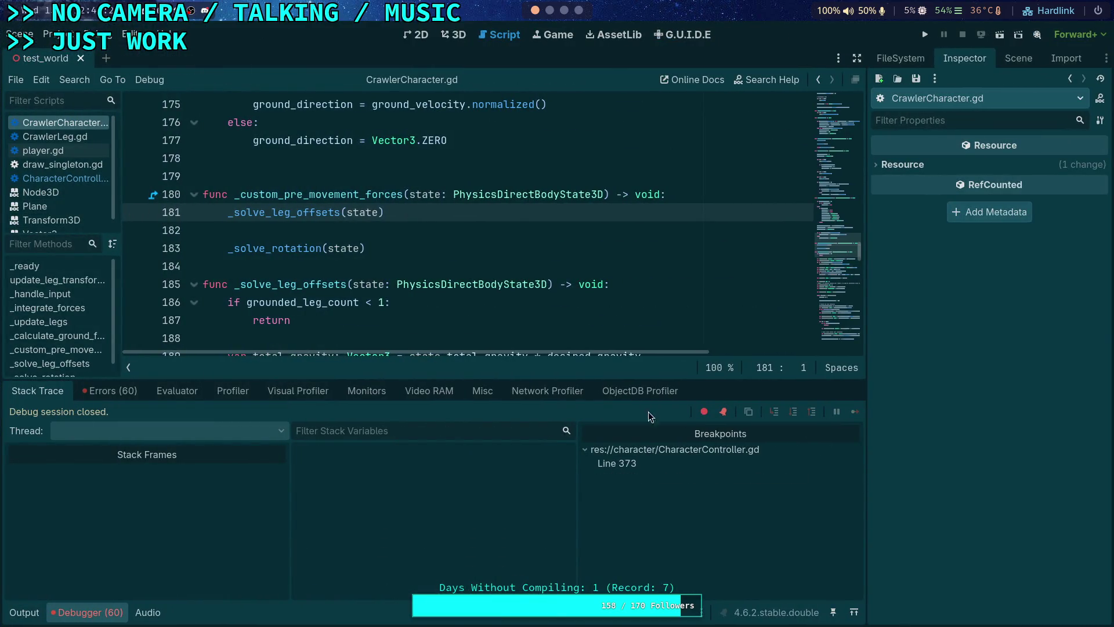
click(691, 463)
double_click(638, 463)
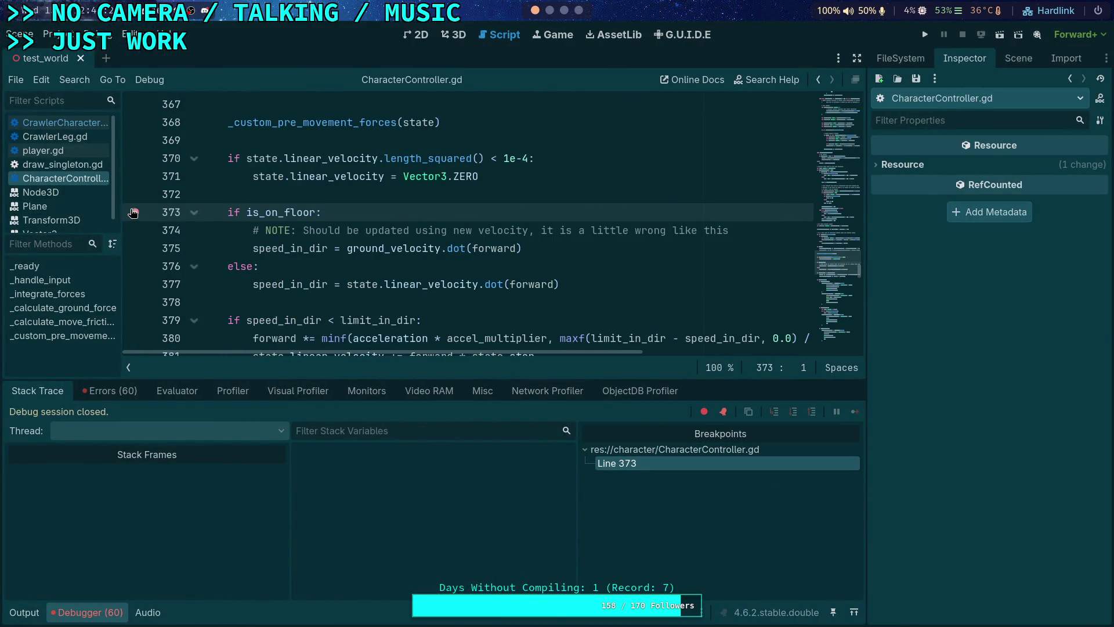
click(134, 213)
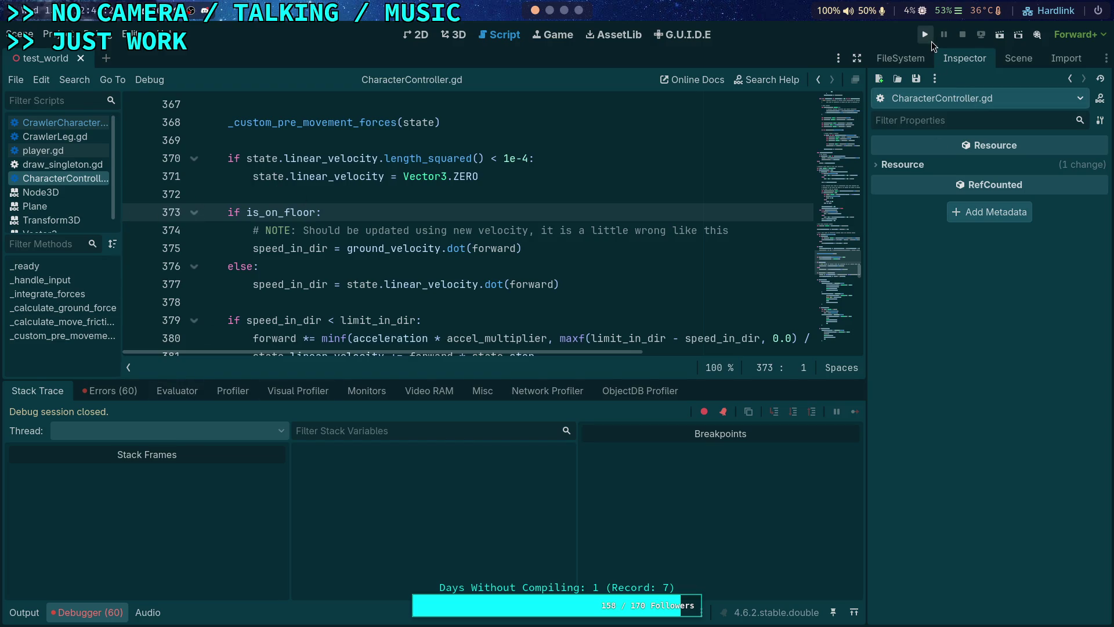
- Relaunch the game and advance the crawler nine ticks with the period key, watching its friction debug circles
click(930, 38)
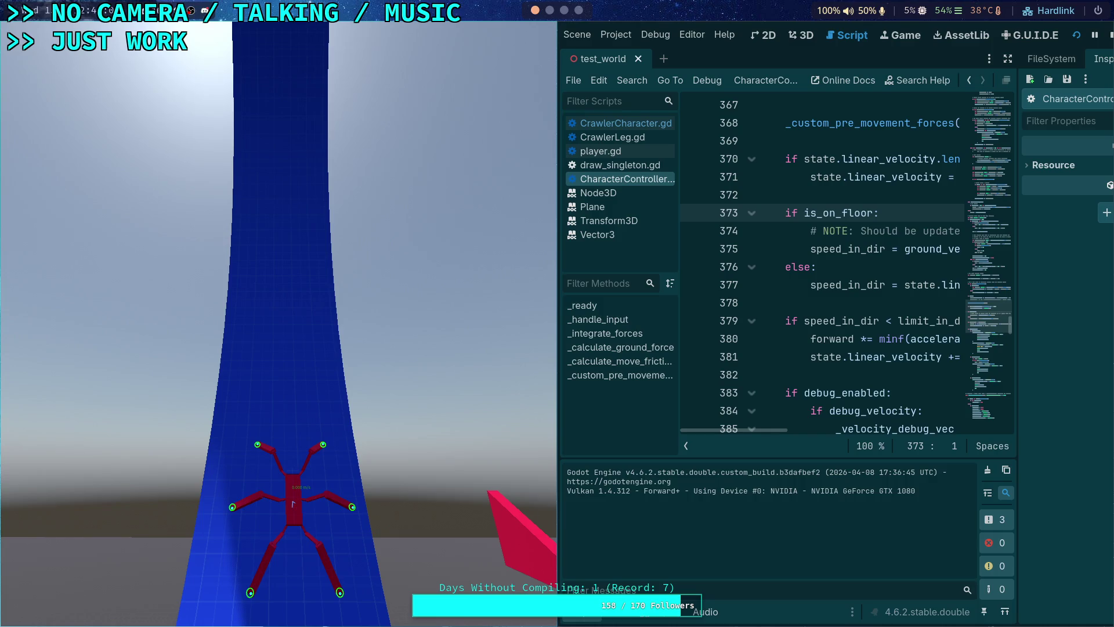
key(period)
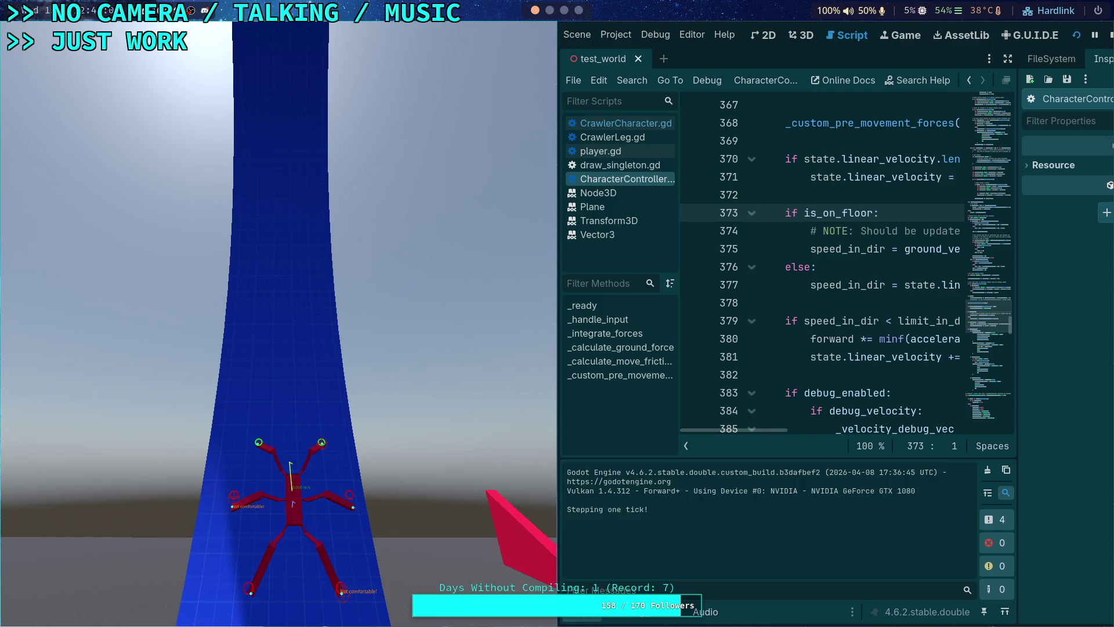
key(period)
key(period)
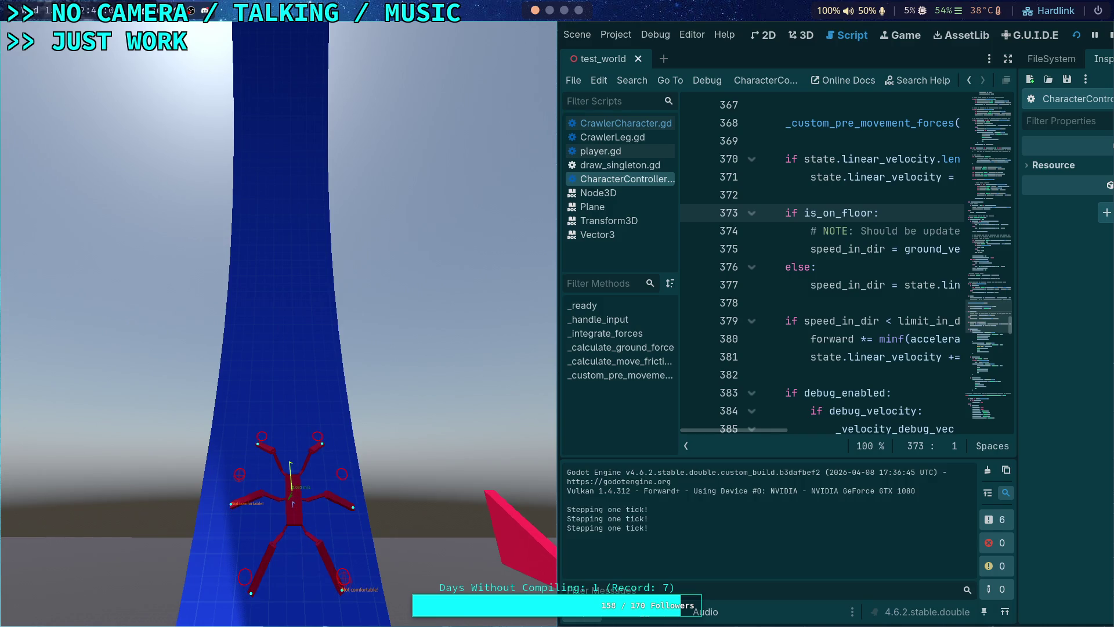
key(period)
key(period)
key(period)
key(period)
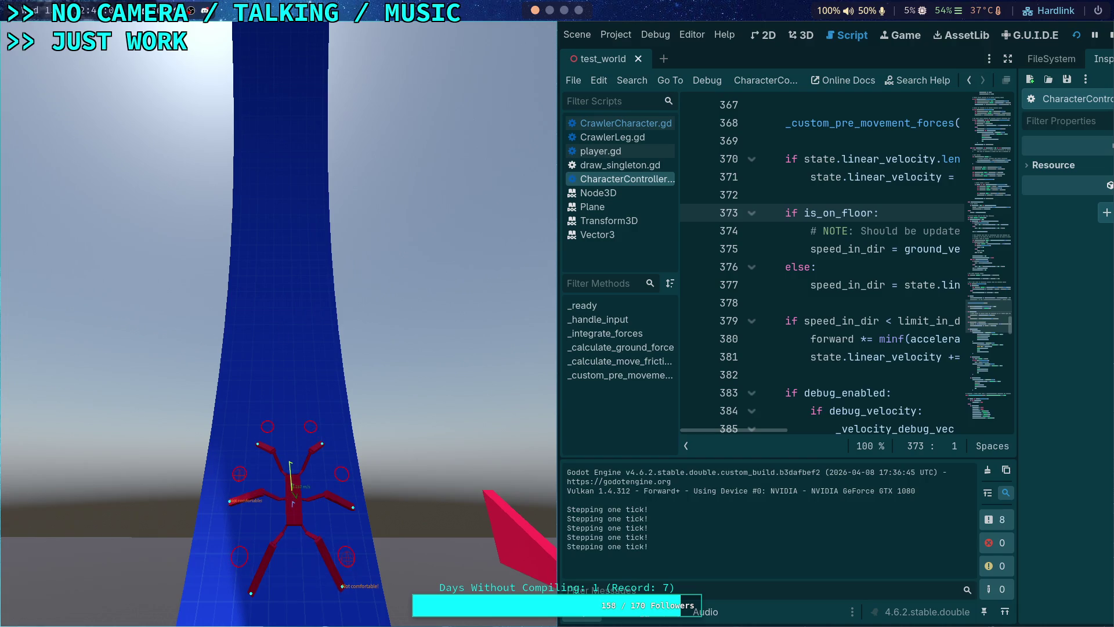
key(period)
key(period)
key(period)
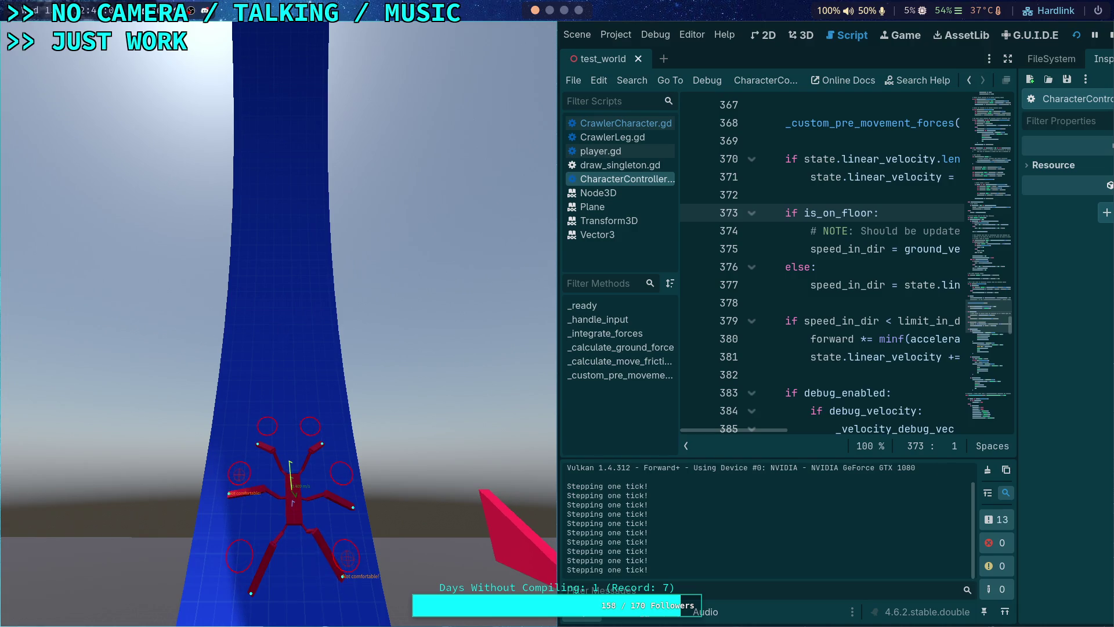
key(period)
key(period)
key(period)
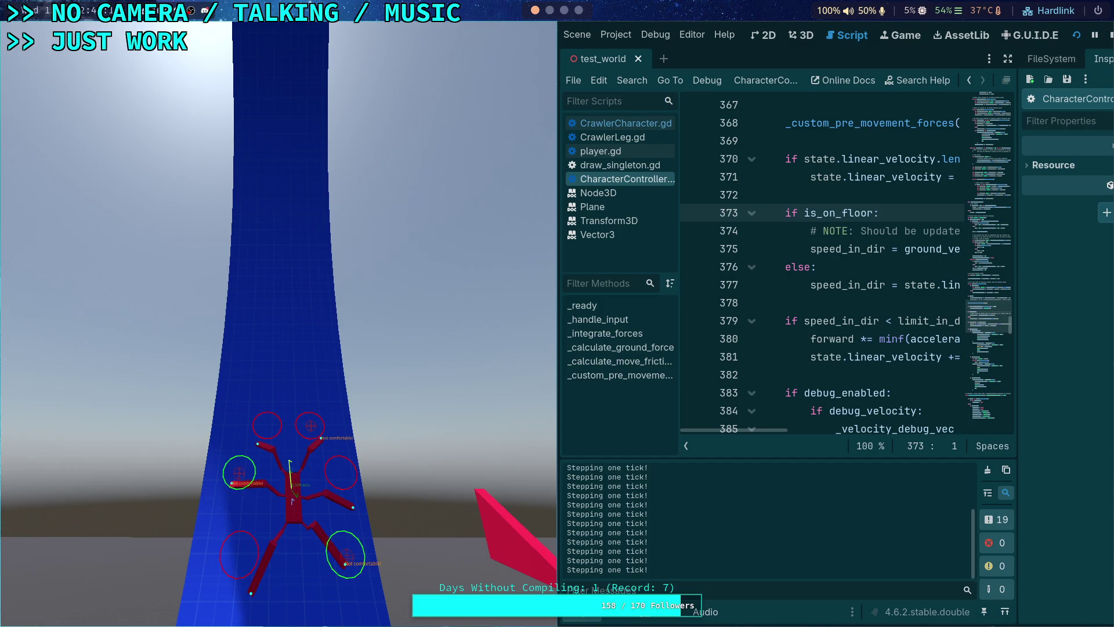
key(period)
key(period)
key(period)
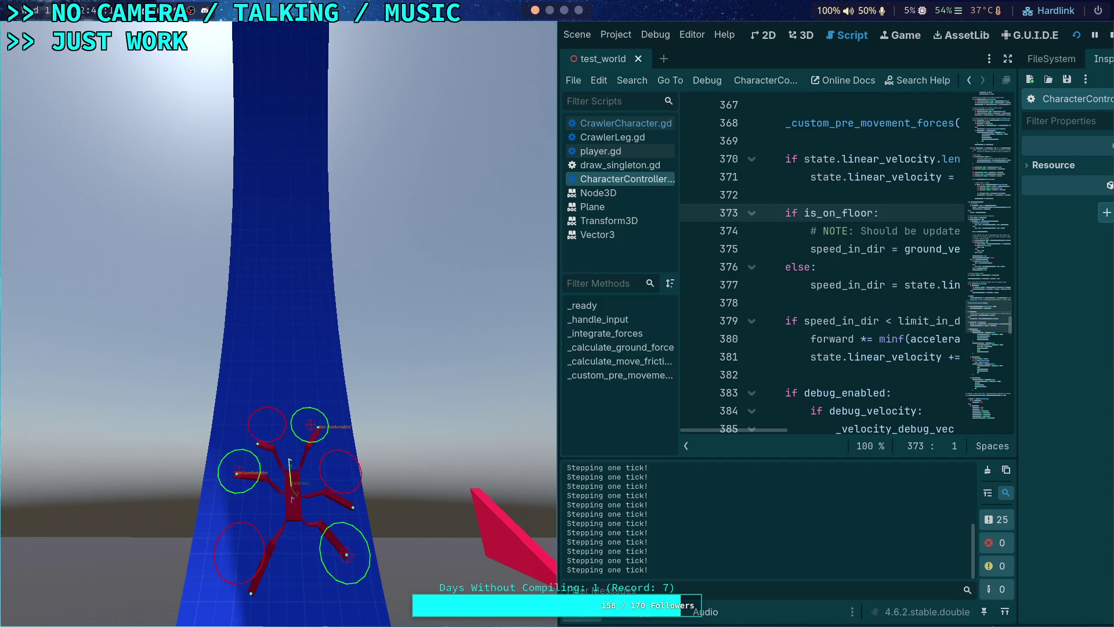
key(period)
key(period)
key(period)
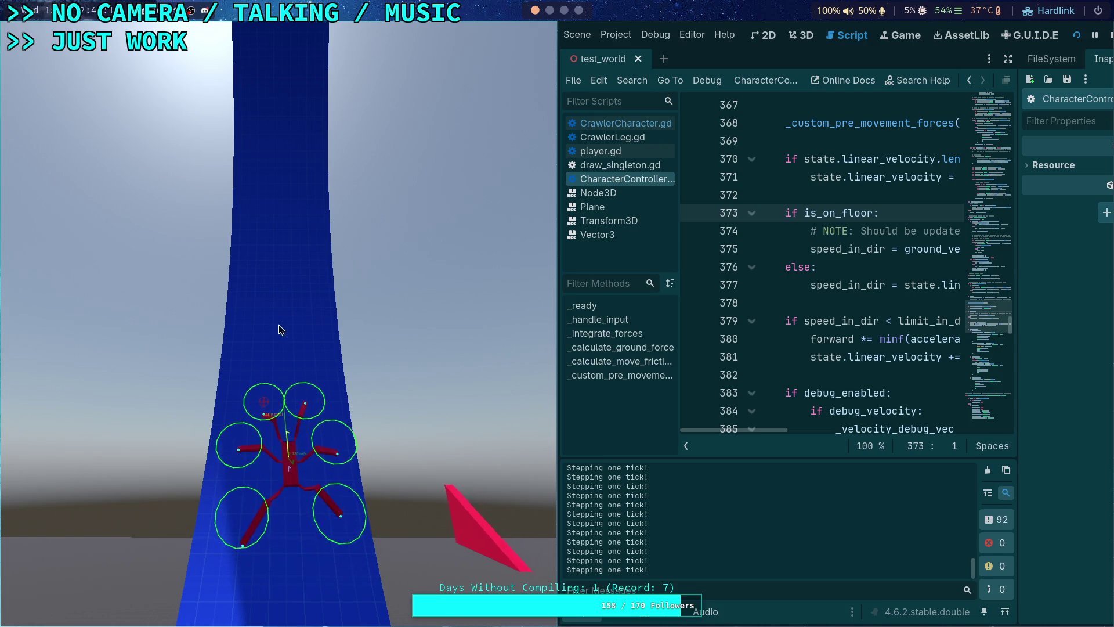
key(period)
key(period)
key(period)
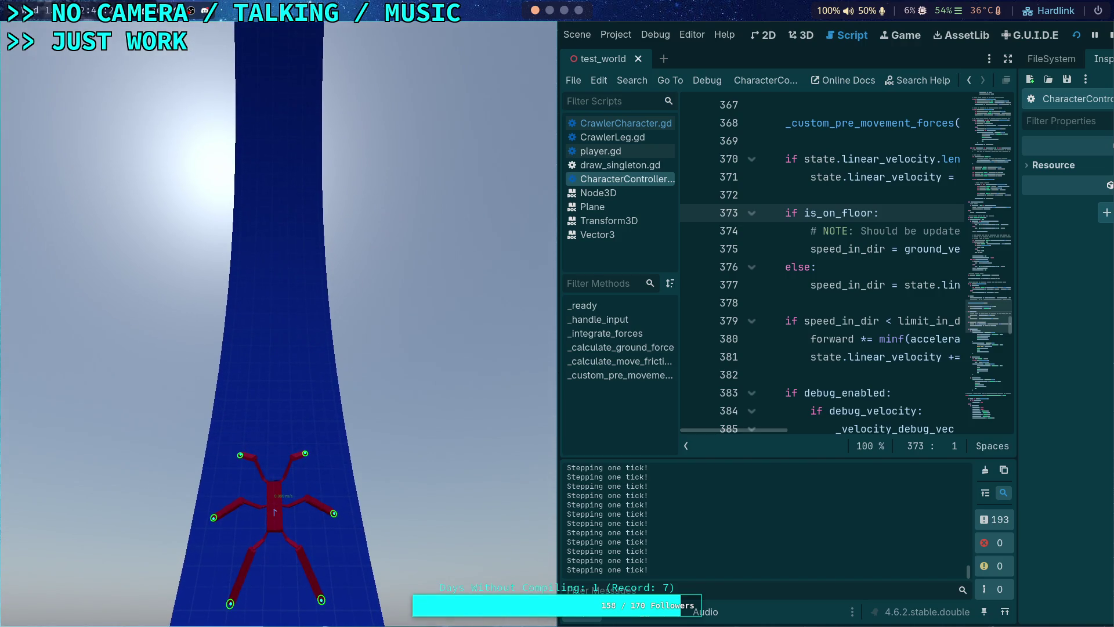
key(period)
key(period)
key(period)
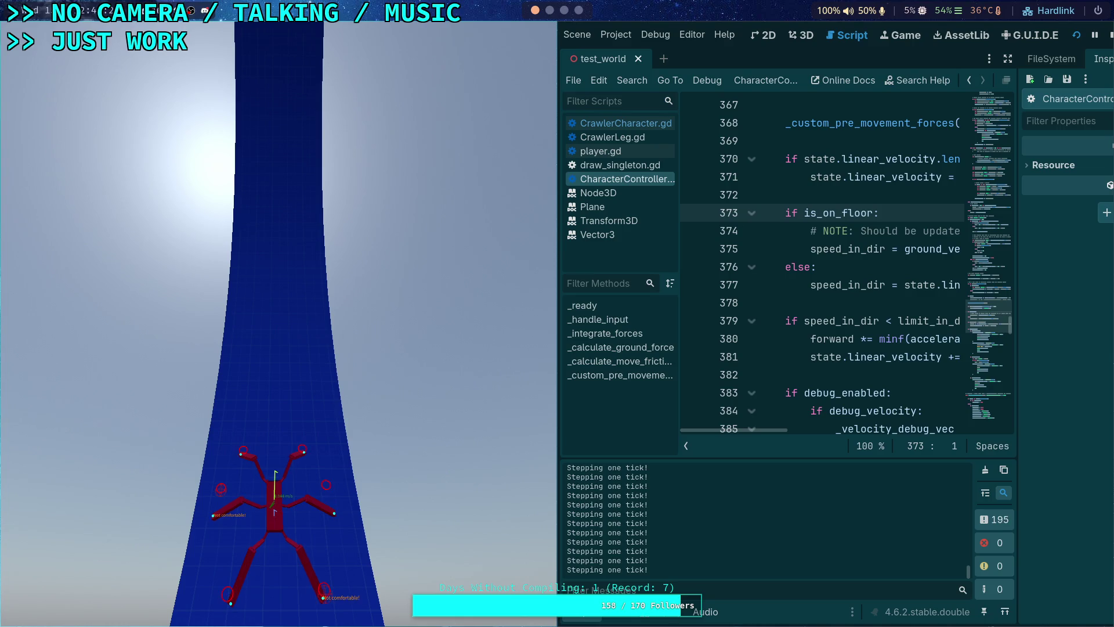
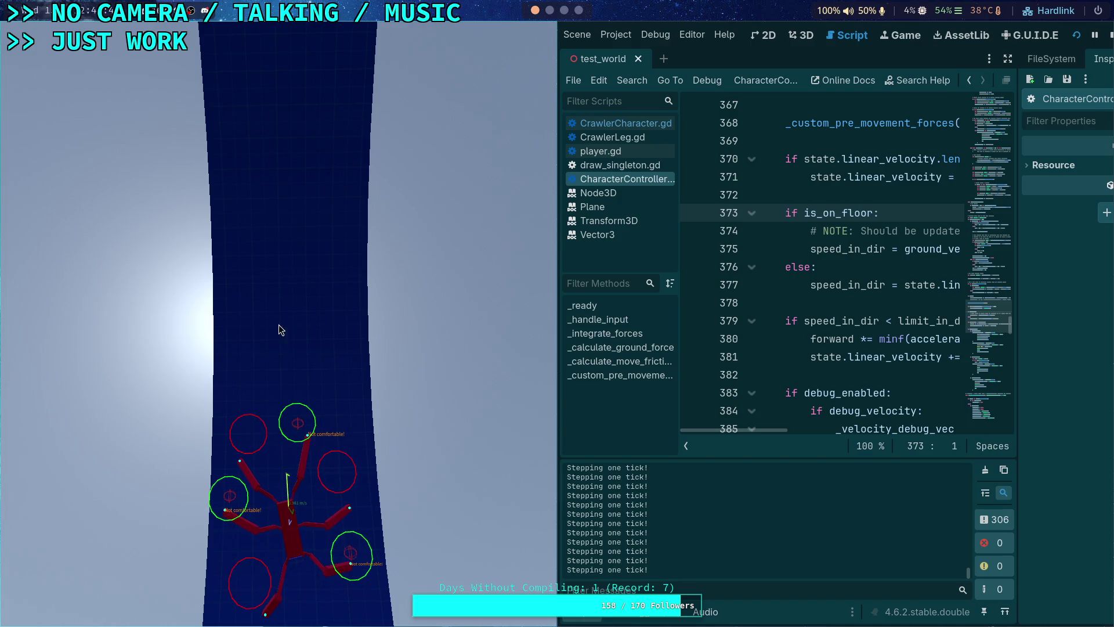
- Focus the running test_world game so the mouse steers the camera around the crawler
click(309, 277)
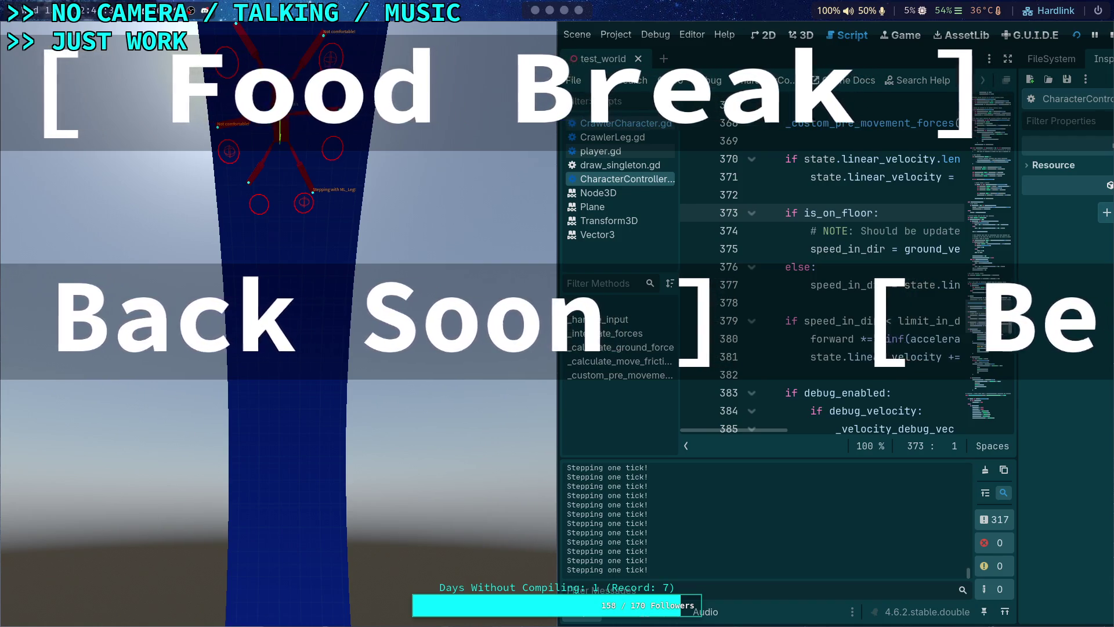
- Move the Twitch Activity Feed popout to the center of the screen over the script editor
mouse_move(104, 373)
mouse_down()
mouse_move(107, 224)
mouse_move(456, 360)
mouse_move(660, 186)
mouse_move(660, 138)
mouse_move(655, 191)
mouse_up()
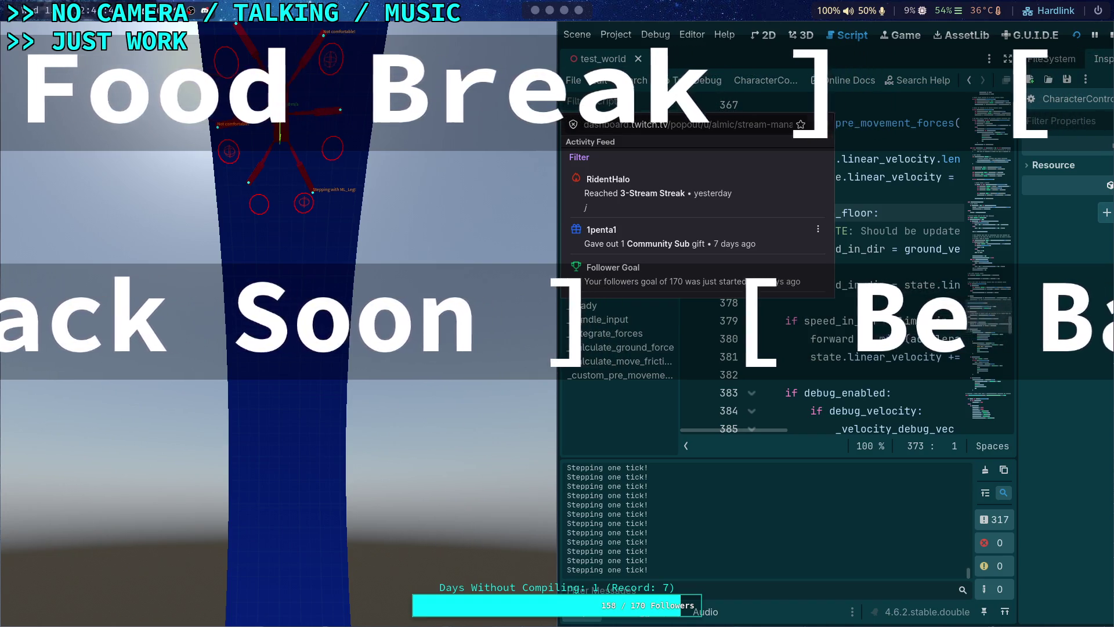
- Arrange My Chat and the Activity Feed over the editor, with the stream preview bottom-right
mouse_move(406, 281)
mouse_down()
mouse_move(730, 257)
mouse_move(614, 230)
mouse_move(614, 220)
mouse_up()
mouse_move(642, 153)
mouse_down()
mouse_move(641, 14)
mouse_move(666, 96)
mouse_move(830, 158)
mouse_up()
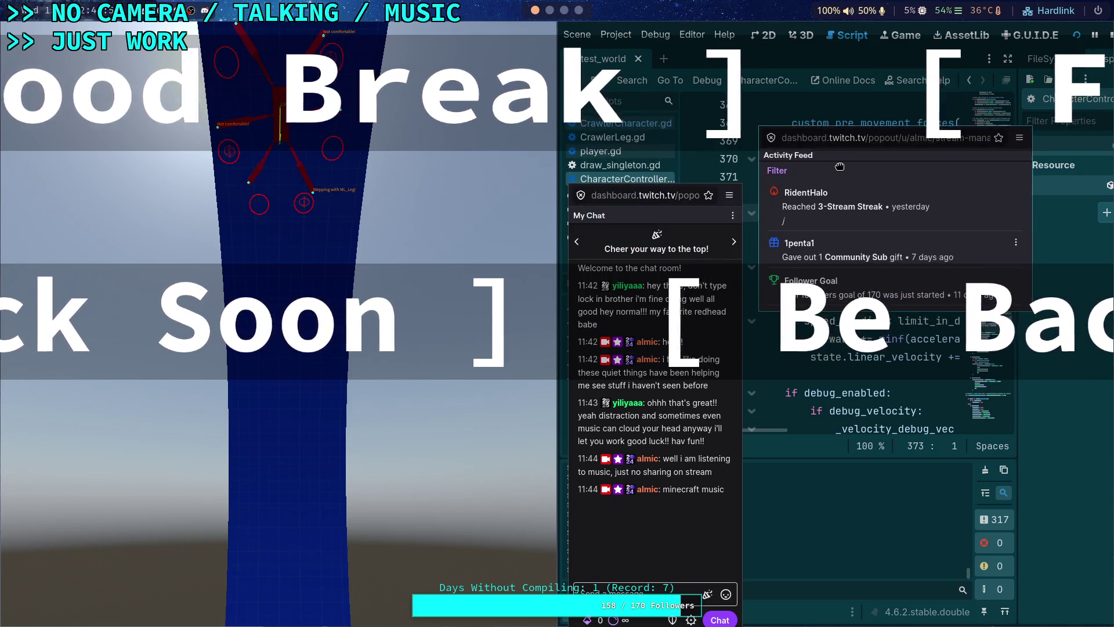
drag(620, 265, 613, 213)
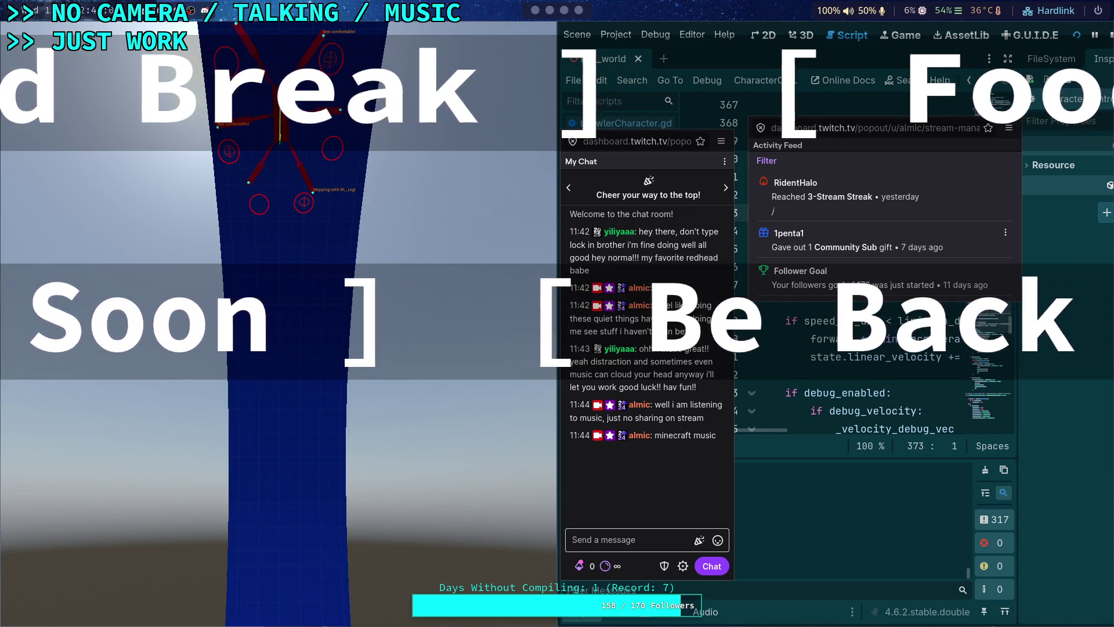
mouse_move(149, 456)
mouse_down()
mouse_move(615, 513)
mouse_move(864, 469)
mouse_move(877, 406)
mouse_up()
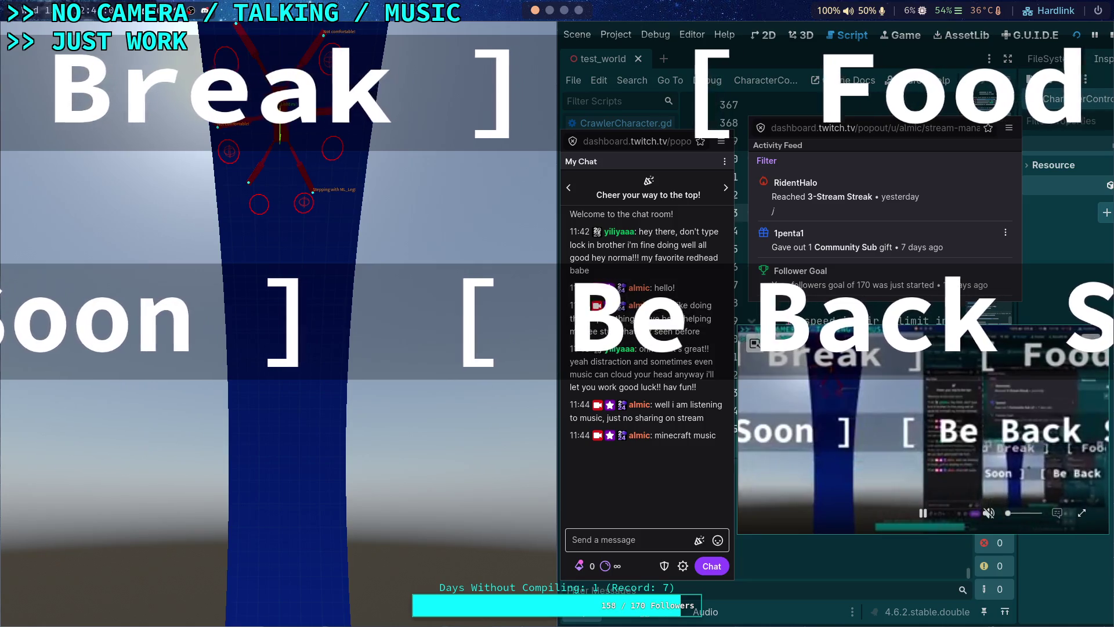
drag(868, 411, 869, 465)
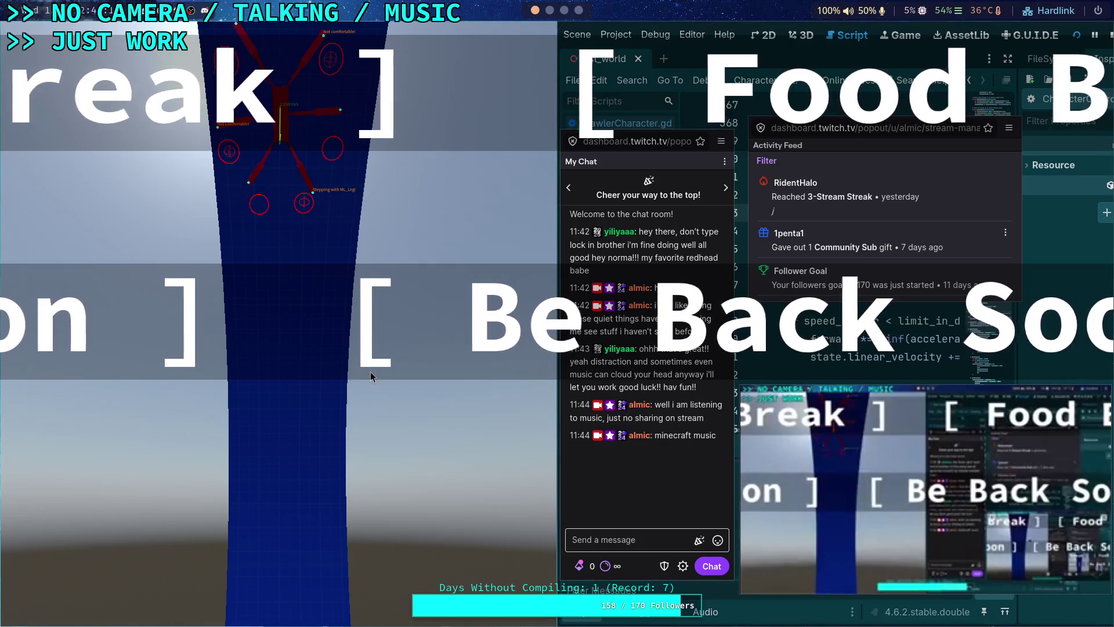